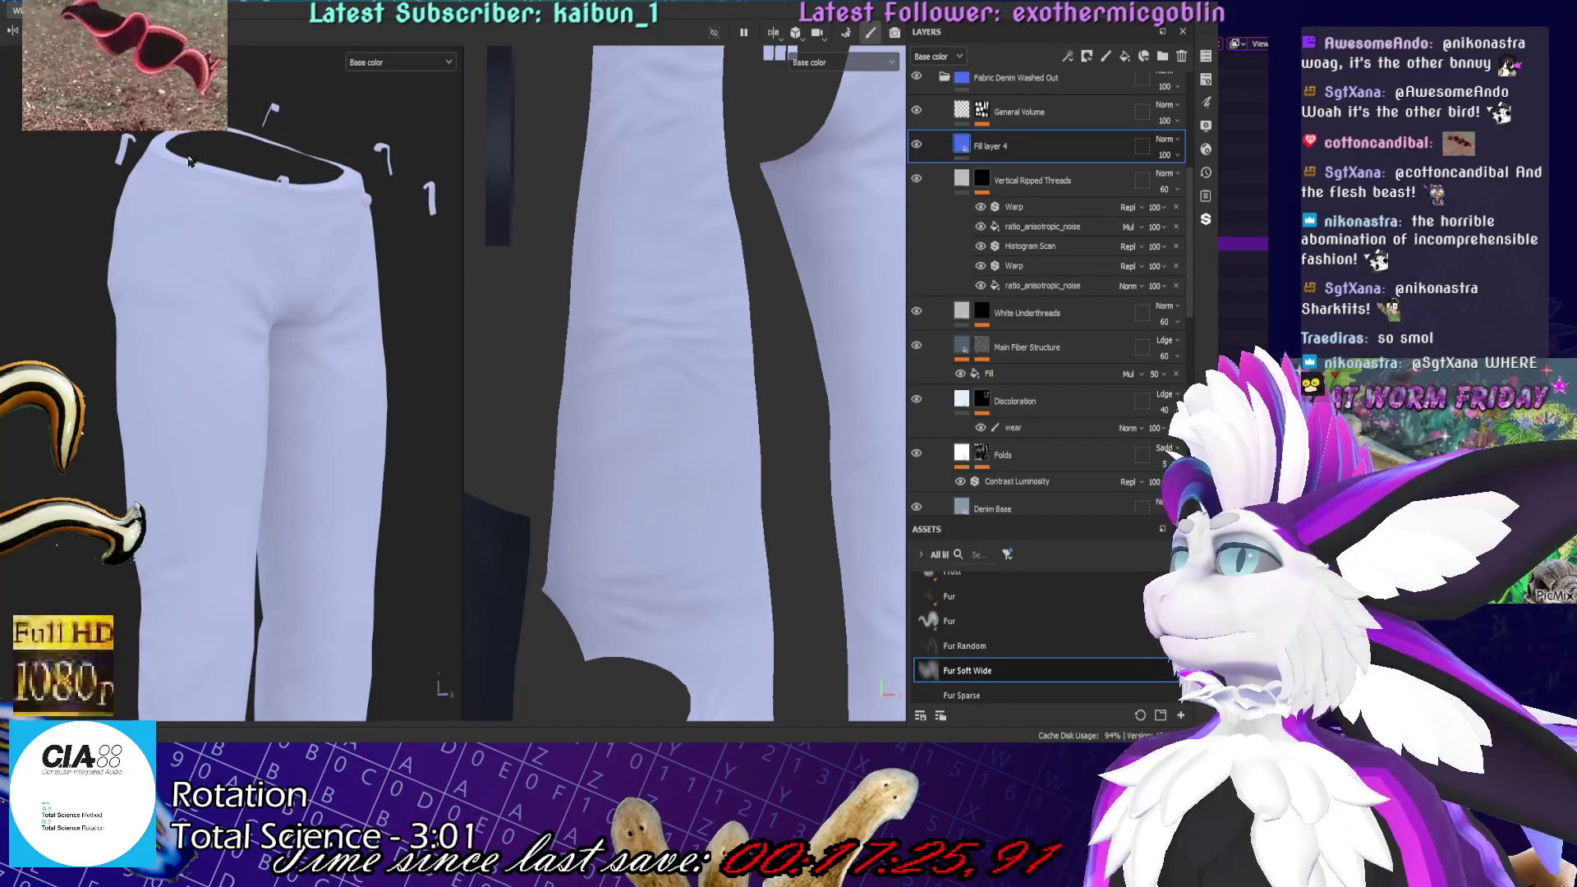
Set Fill layer 4's base colour to blue
scroll(1002, 526, "down", 5)
left_click_drag(1043, 312, 1044, 219)
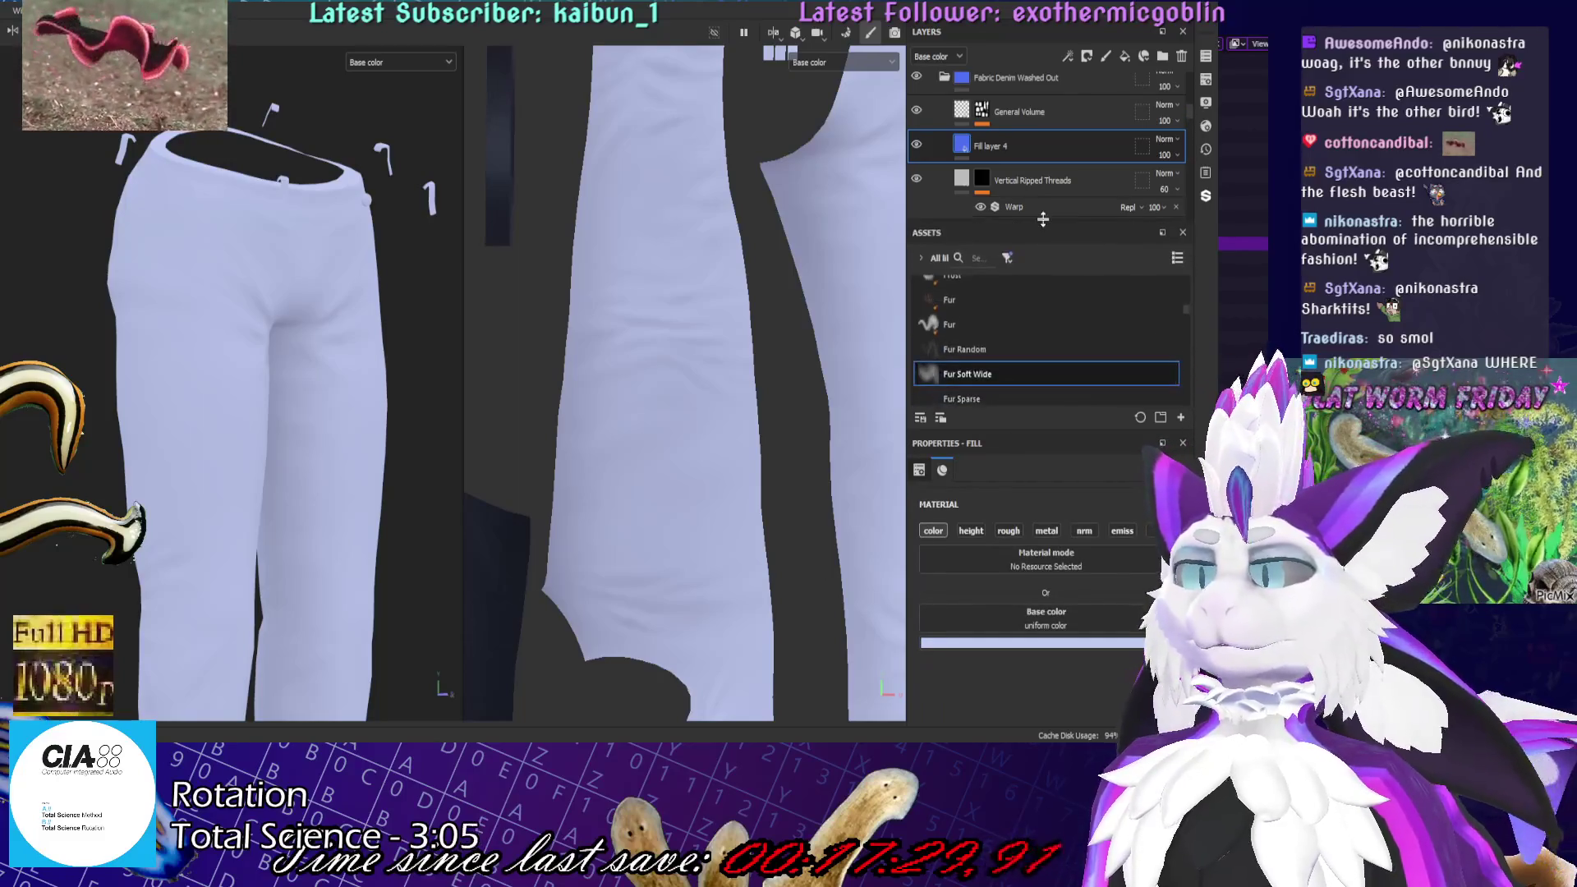
scroll(1058, 170, "down", 2)
scroll(1039, 575, "up", 3)
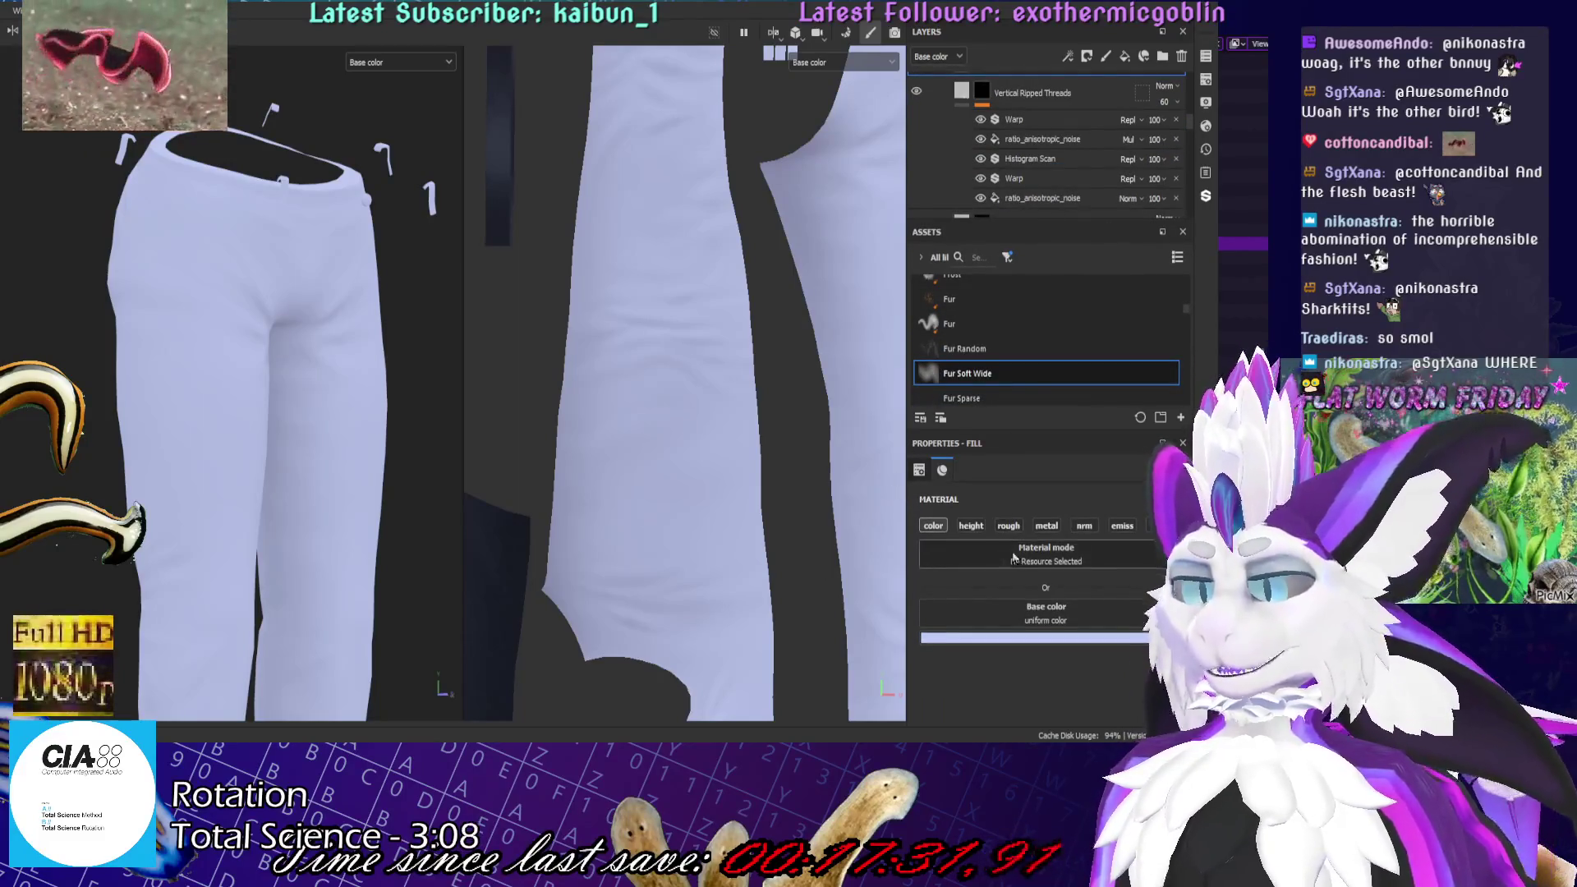
scroll(1038, 637, "down", 3)
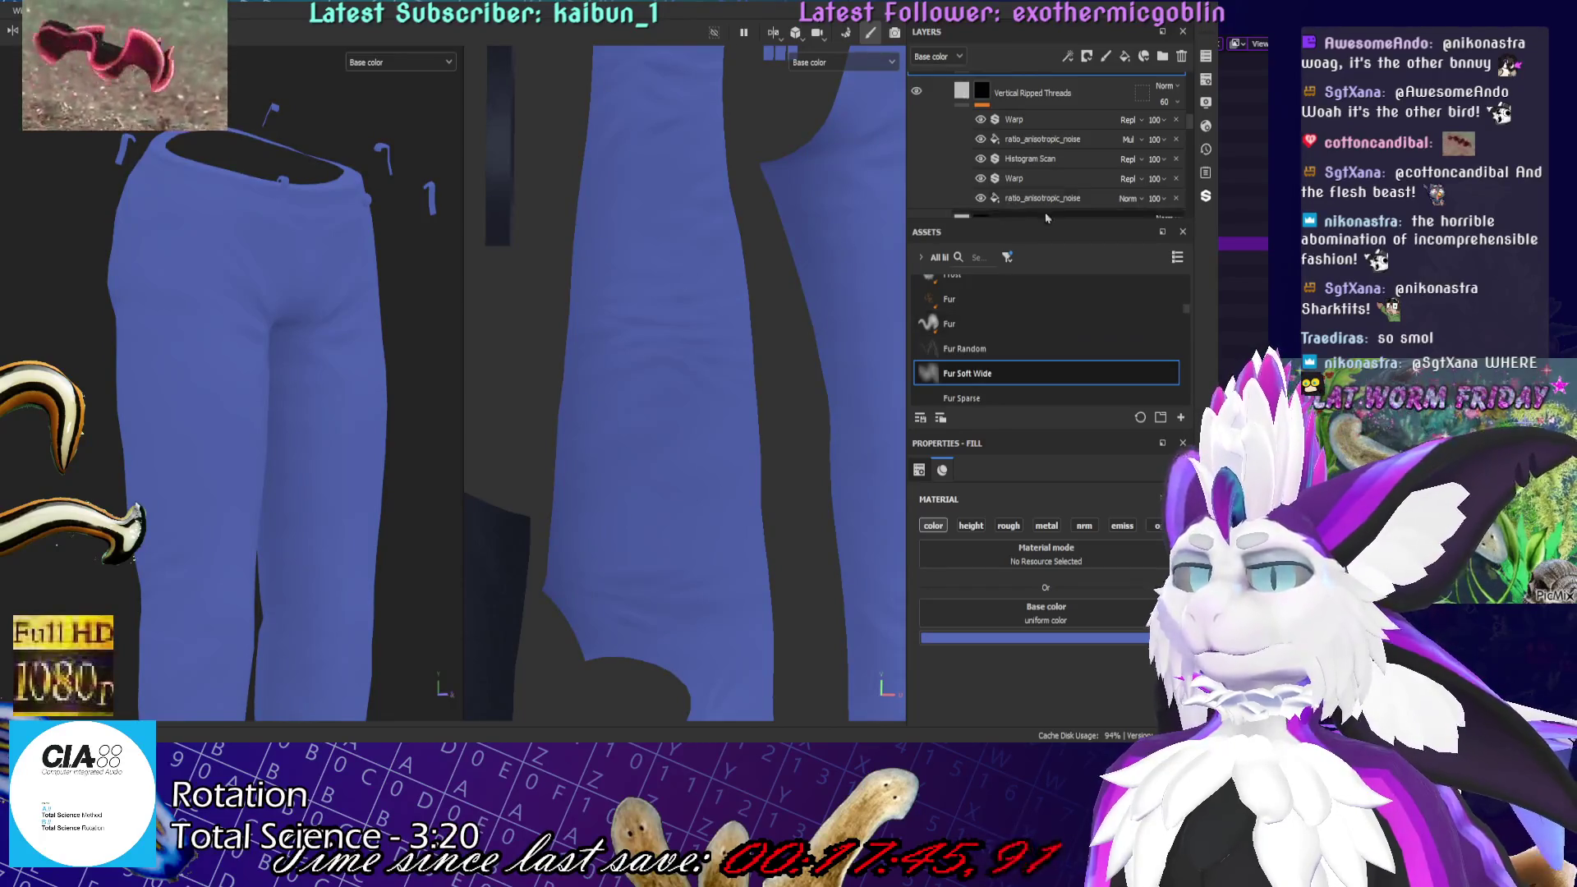
Enlarge the layer stack and add a black mask to Fill layer 4, making the jeans pale again
left_click_drag(1077, 220, 1038, 444)
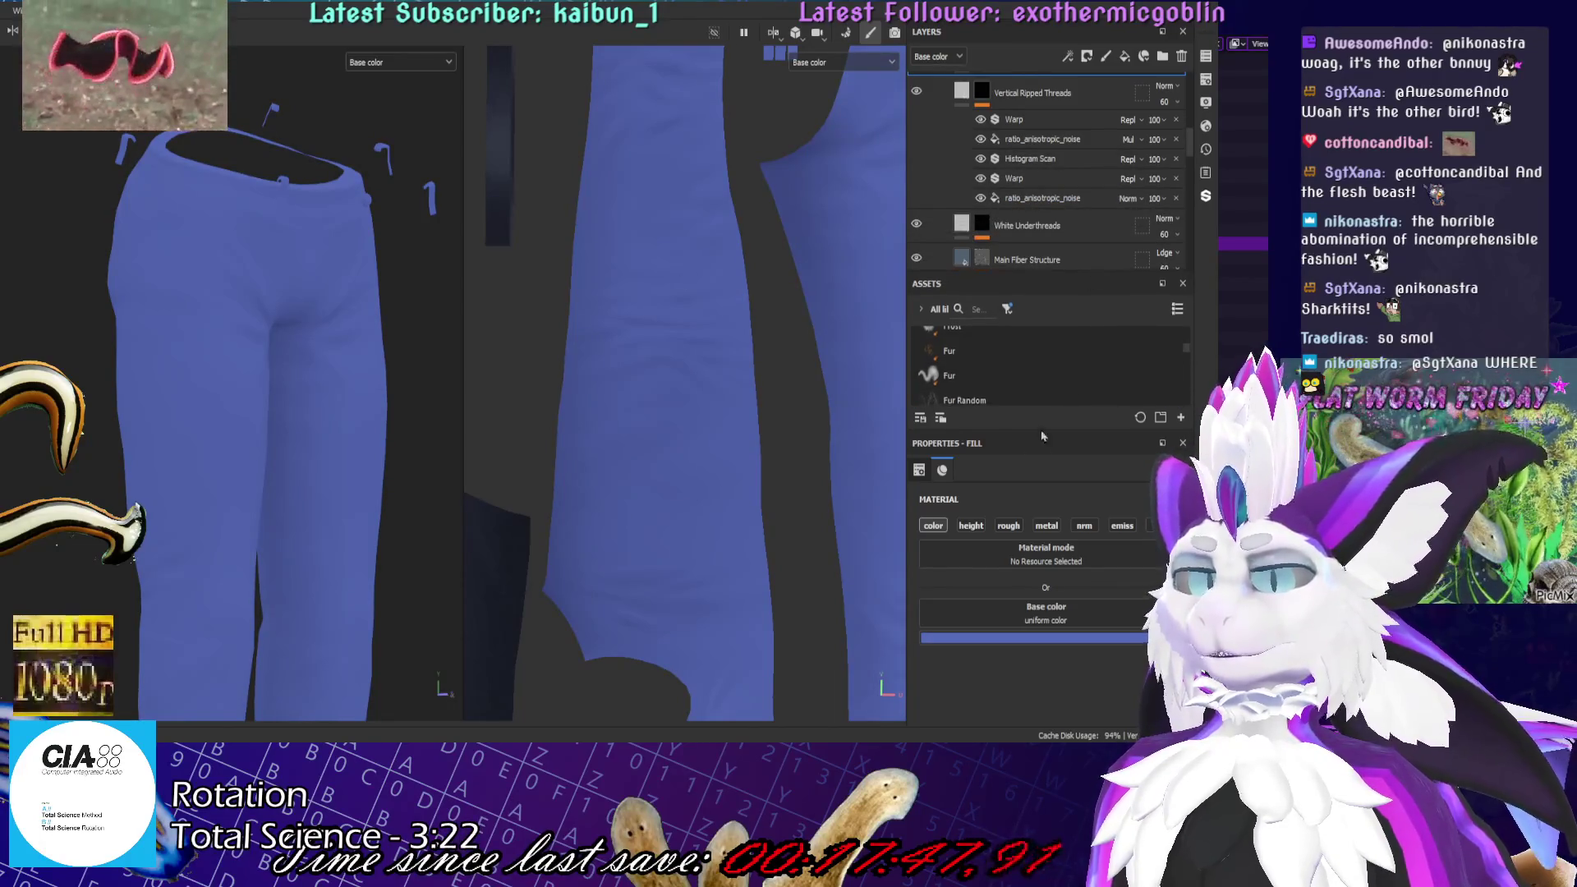
scroll(1035, 255, "up", 5)
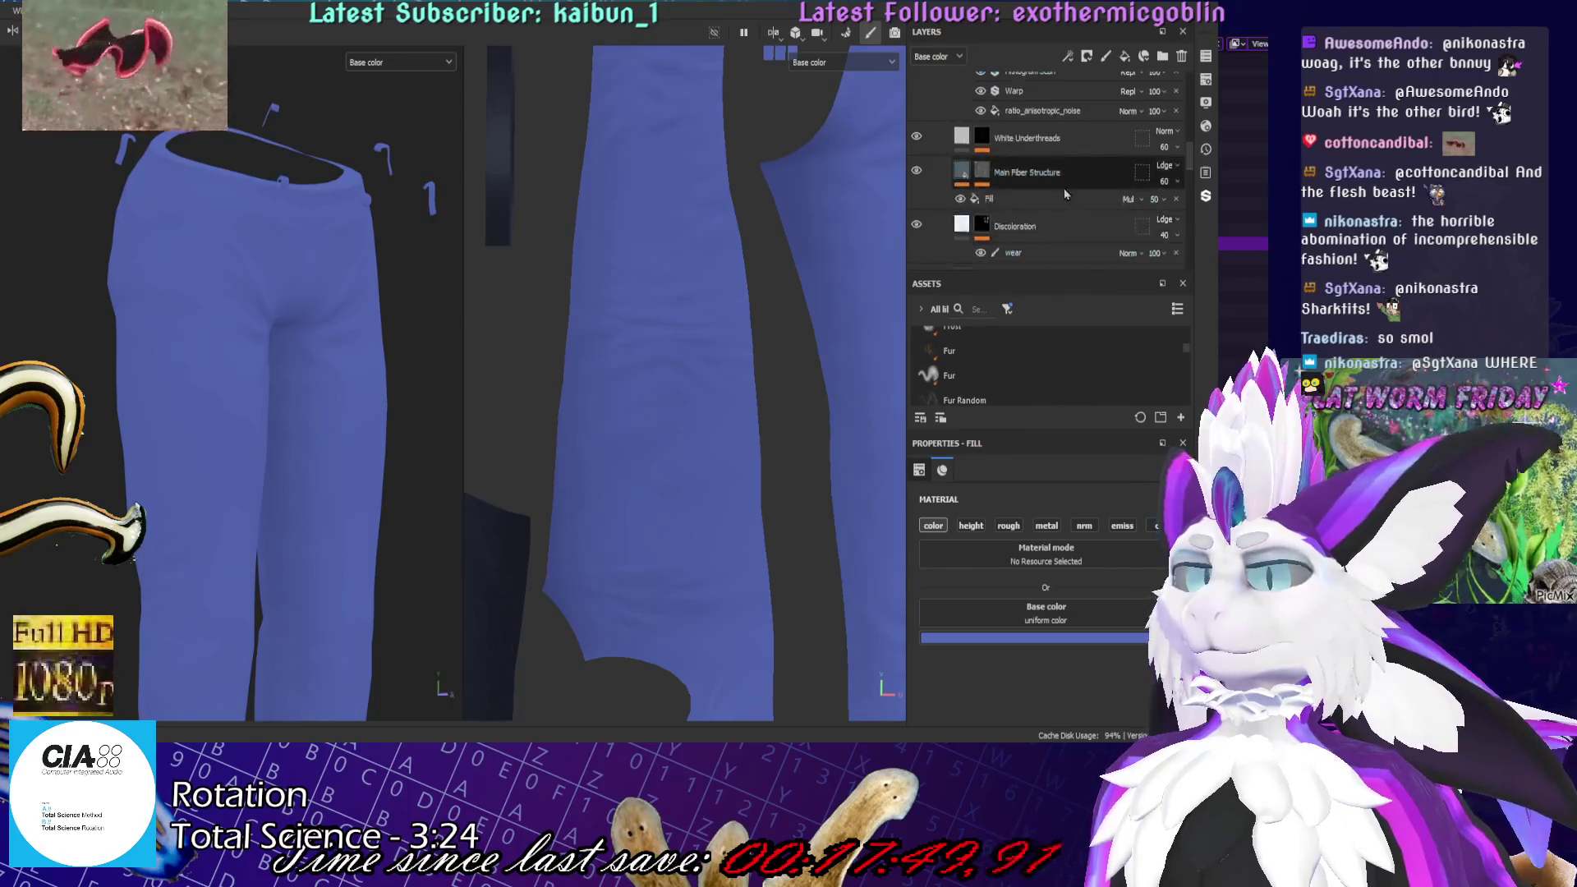
scroll(1087, 229, "down", 3)
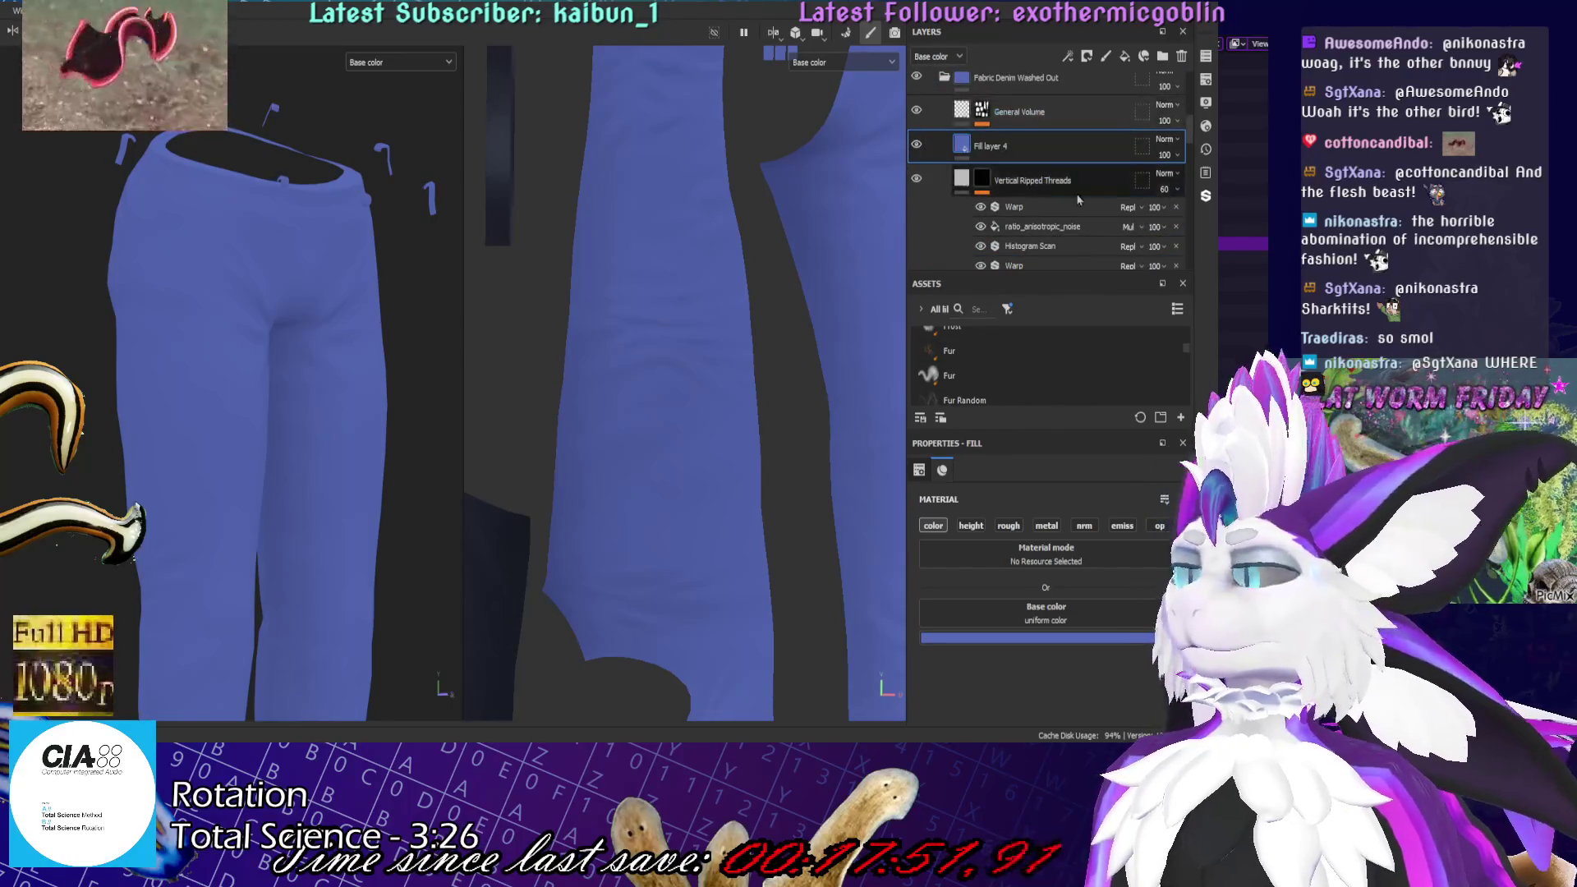
left_click(1087, 55)
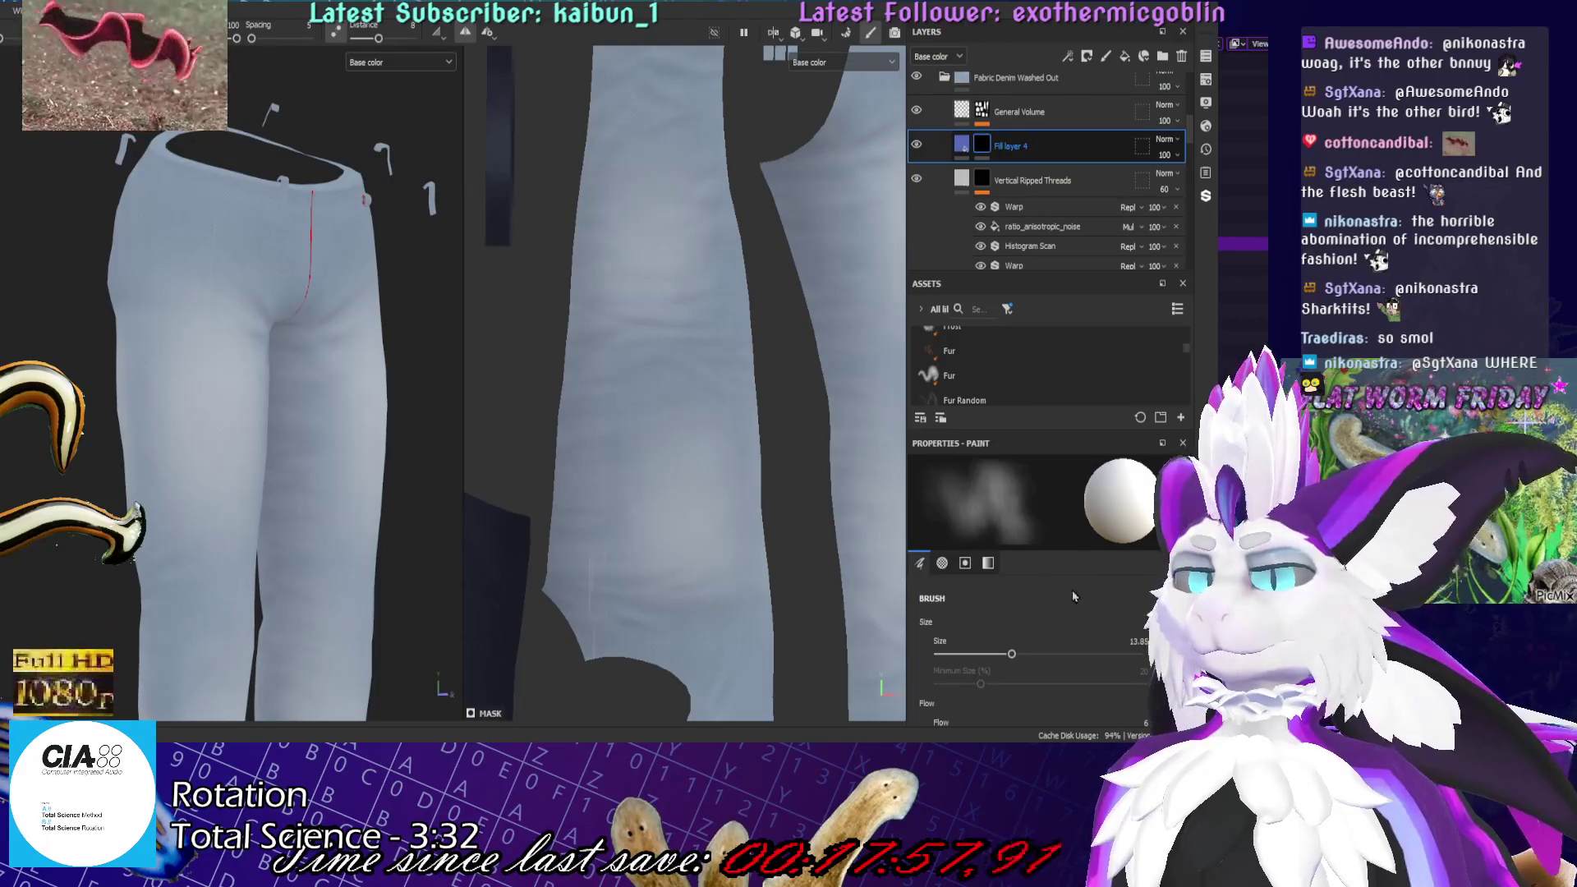
Add and delete a fill effect on Fill layer 4's mask, leaving a generator so blue streaks show
left_click(1068, 55)
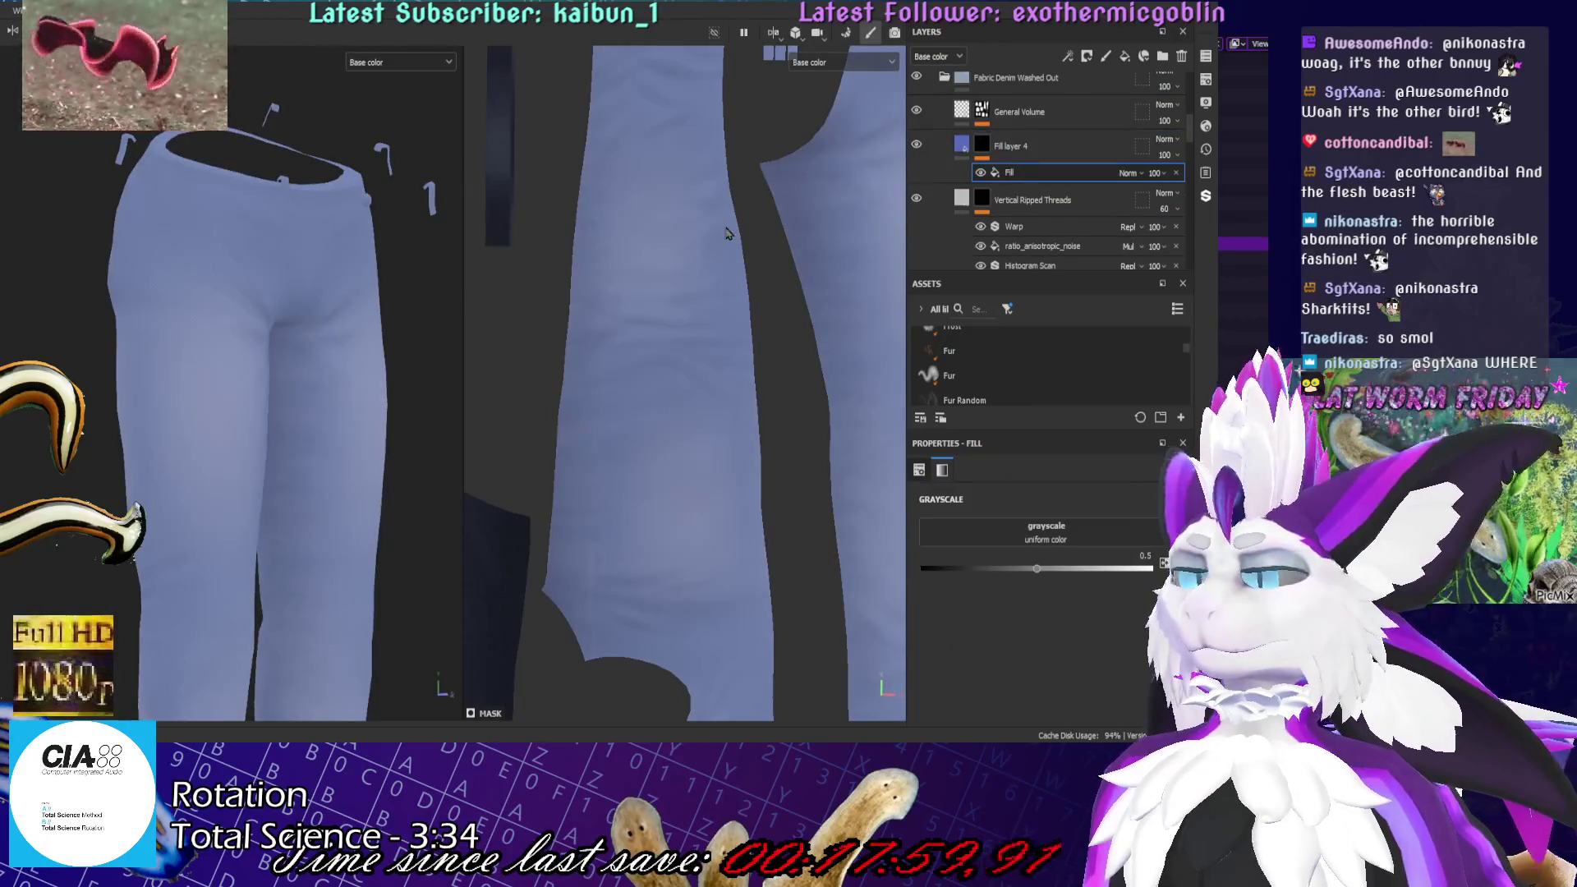
key("Delete")
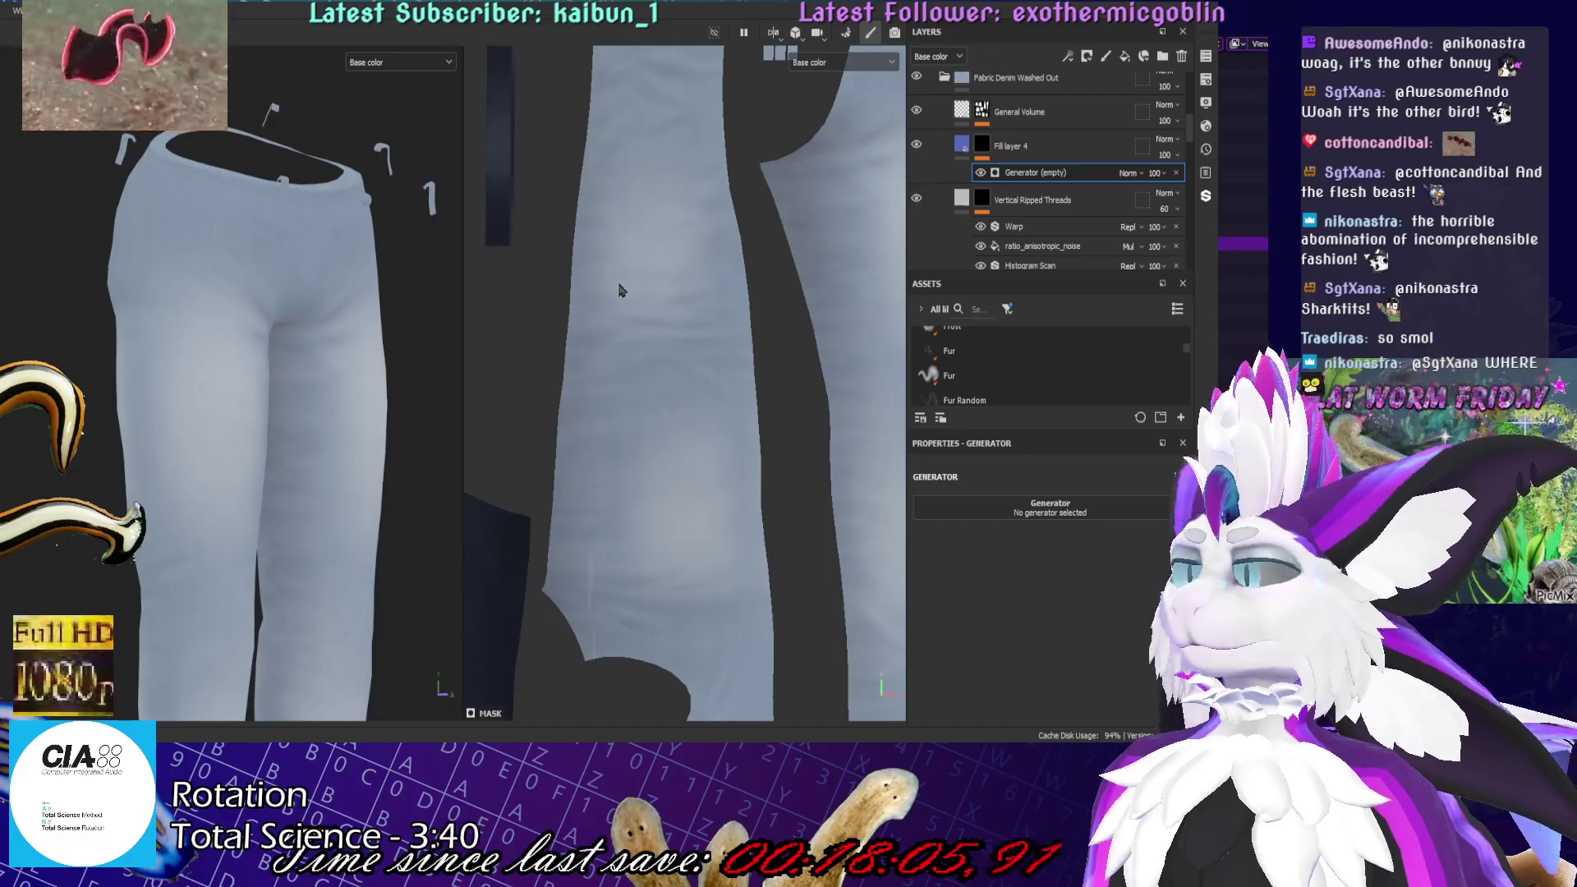
key("Delete")
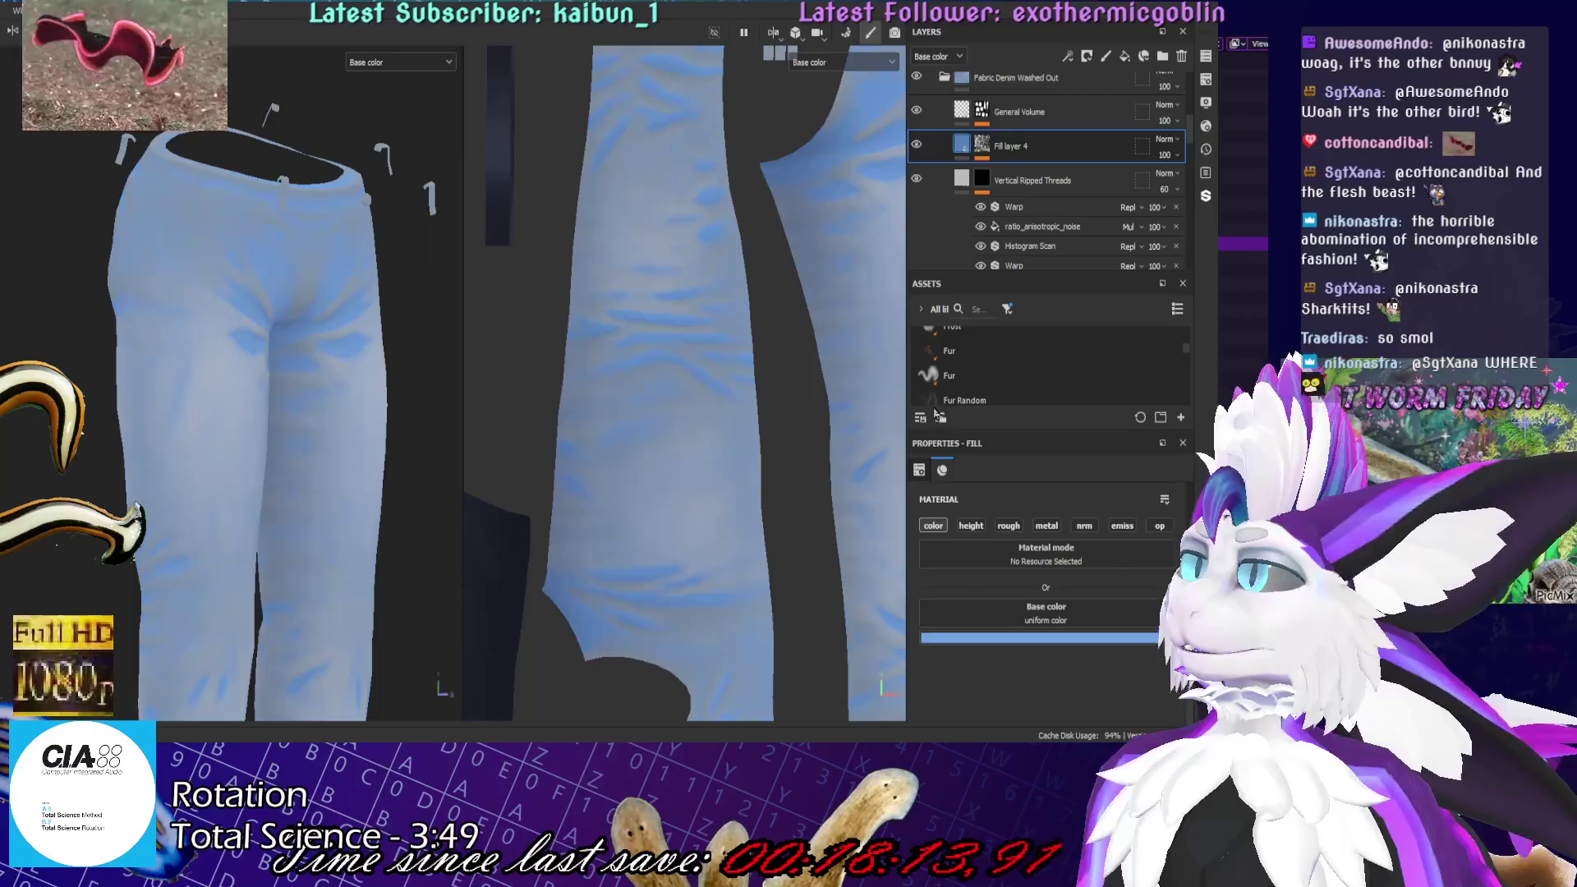
Cycle through Fill layer 4's blend modes and settle on a new one
scroll(1179, 131, "down", 3)
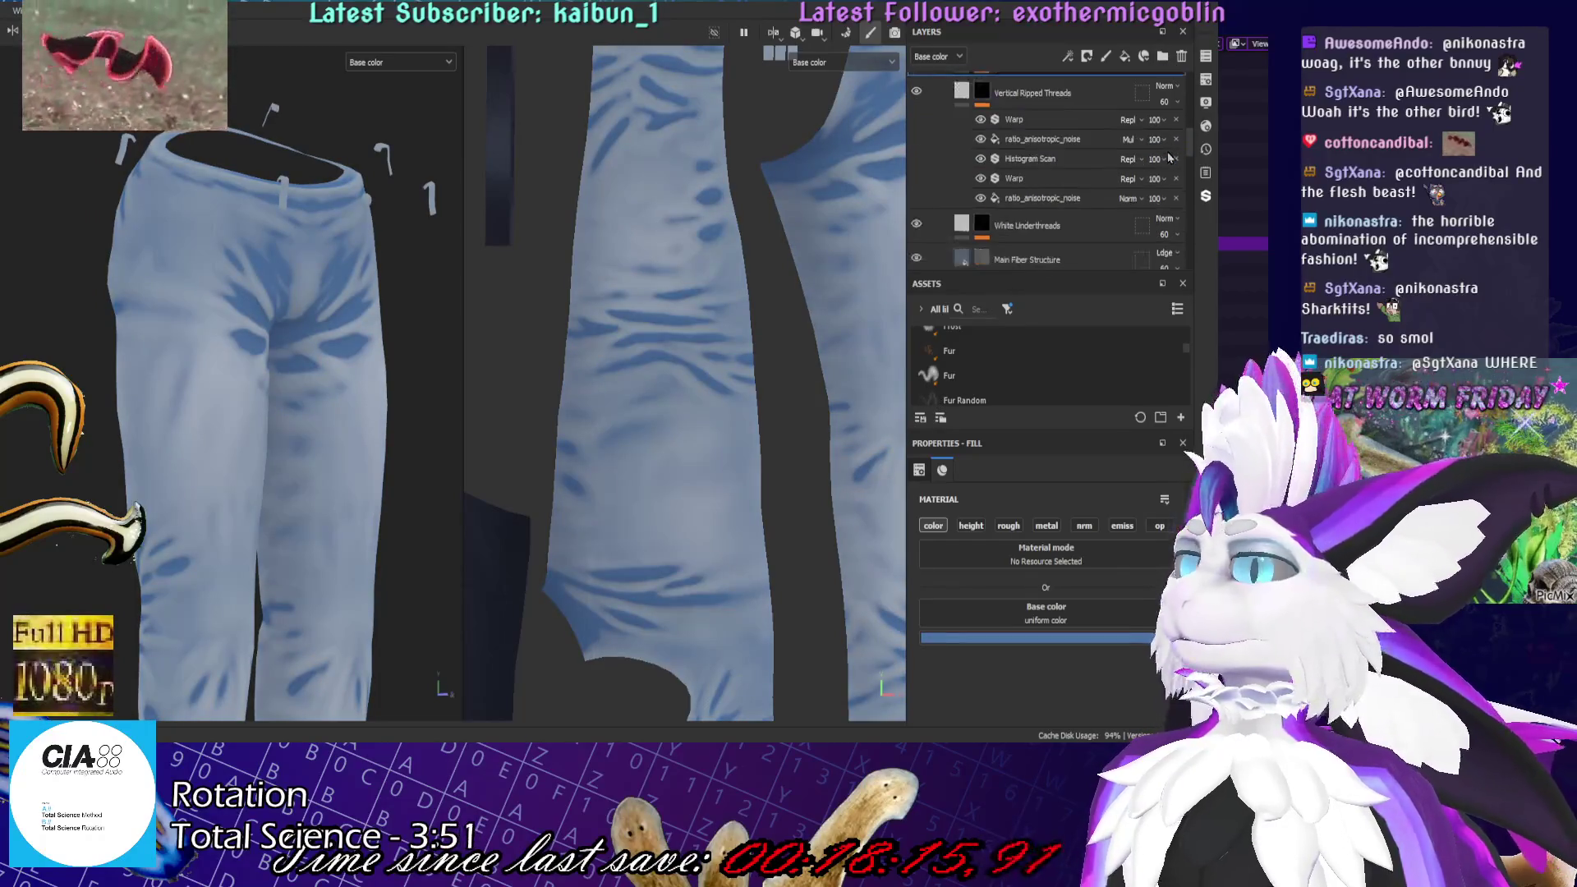
scroll(1164, 165, "up", 5)
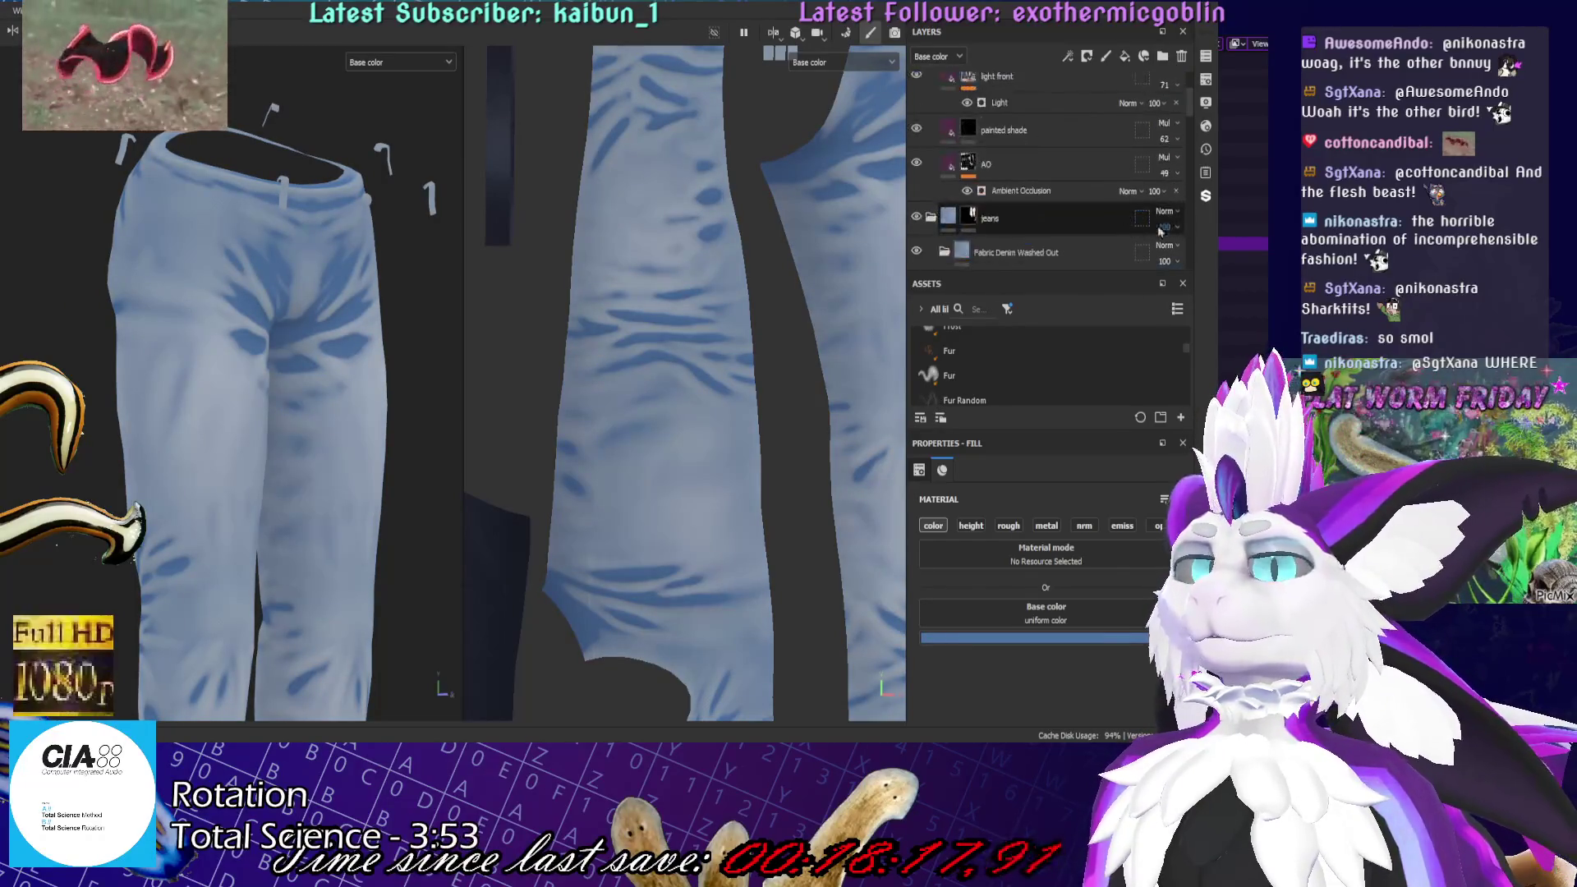
scroll(1162, 249, "down", 2)
scroll(1173, 232, "up", 1)
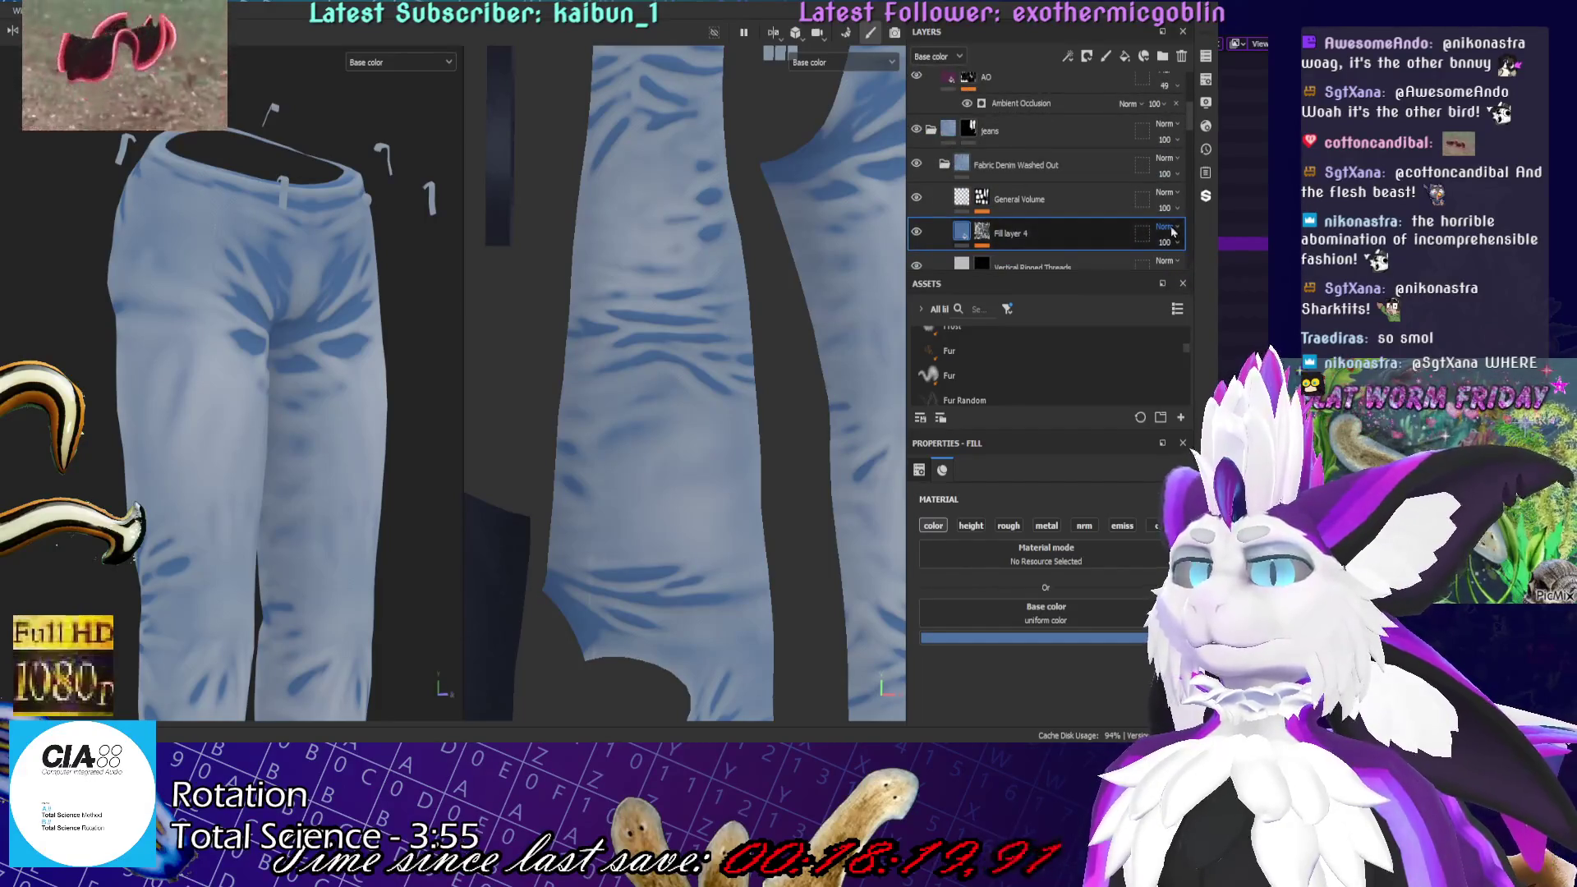
scroll(1173, 232, "down", 5)
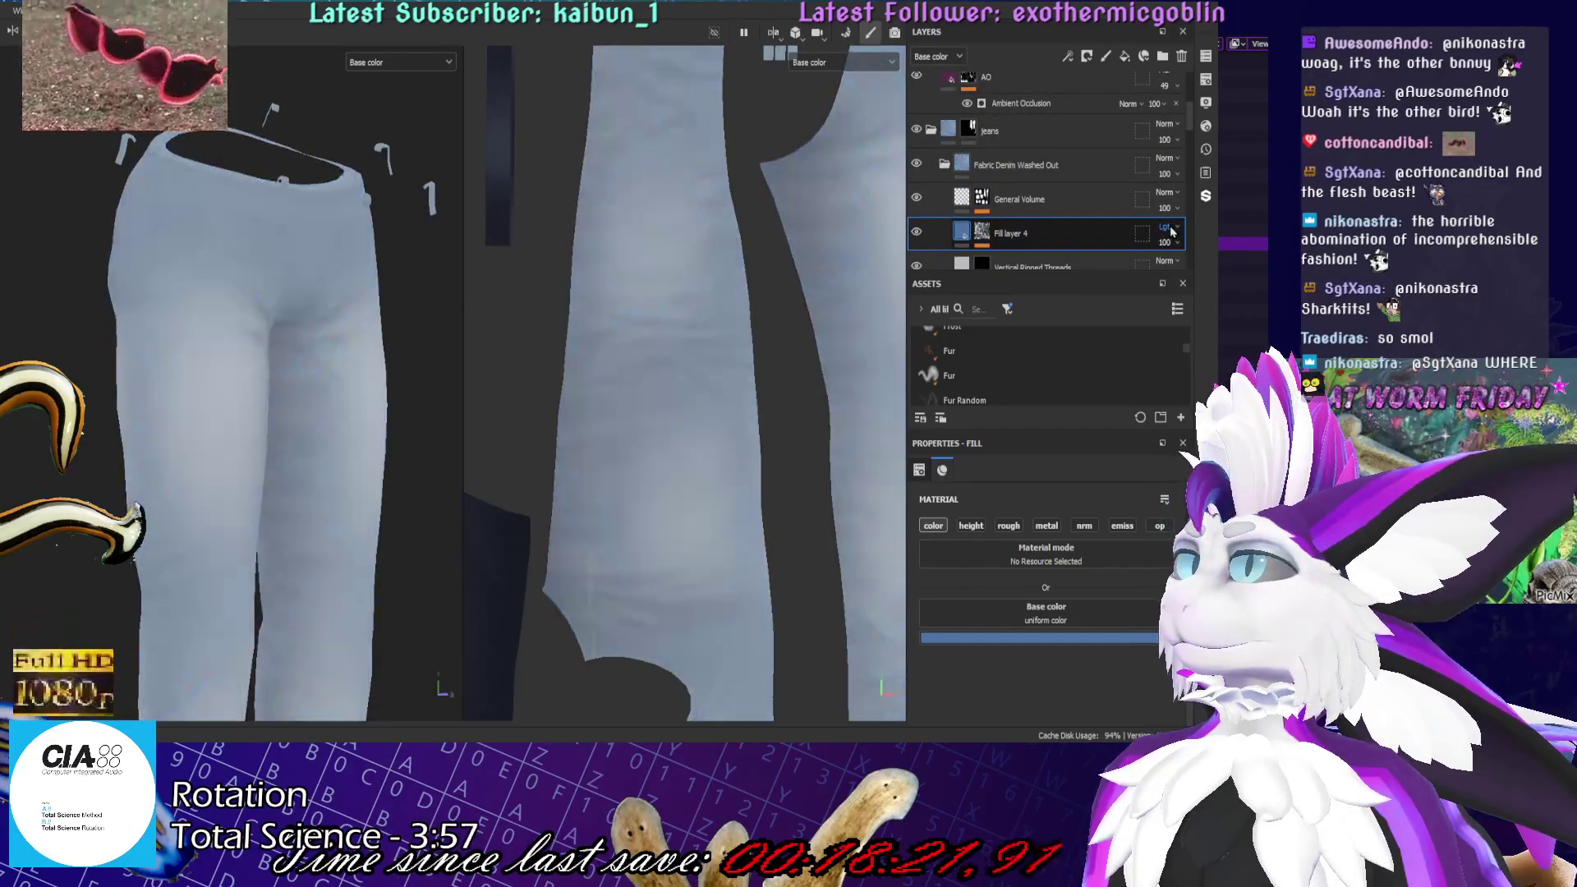
scroll(1173, 233, "down", 2)
scroll(1166, 242, "down", 5)
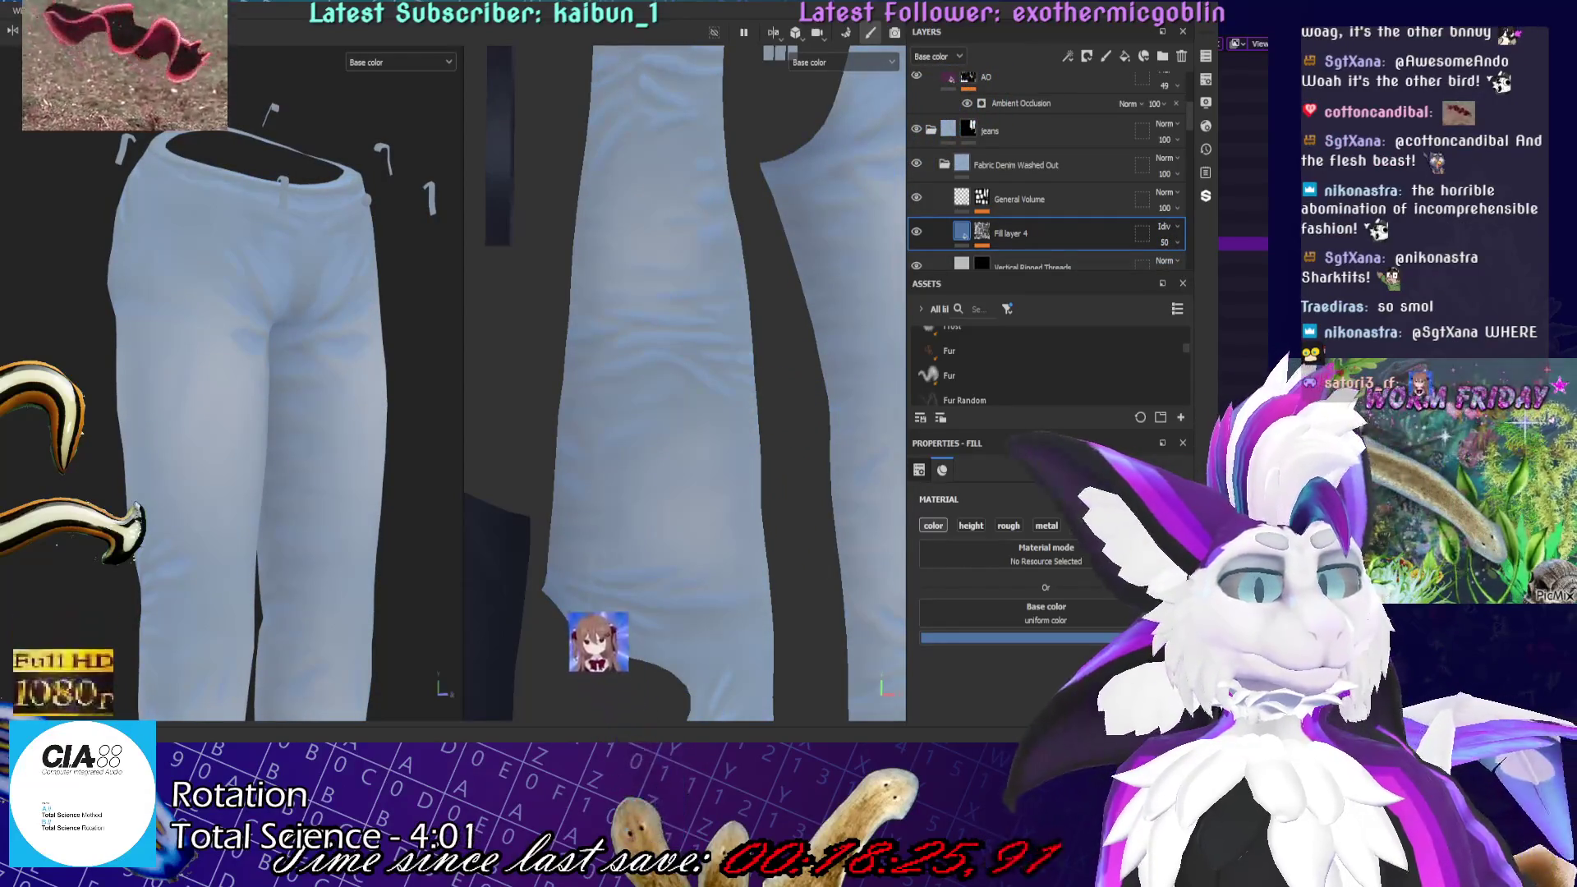
scroll(1166, 234, "down", 3)
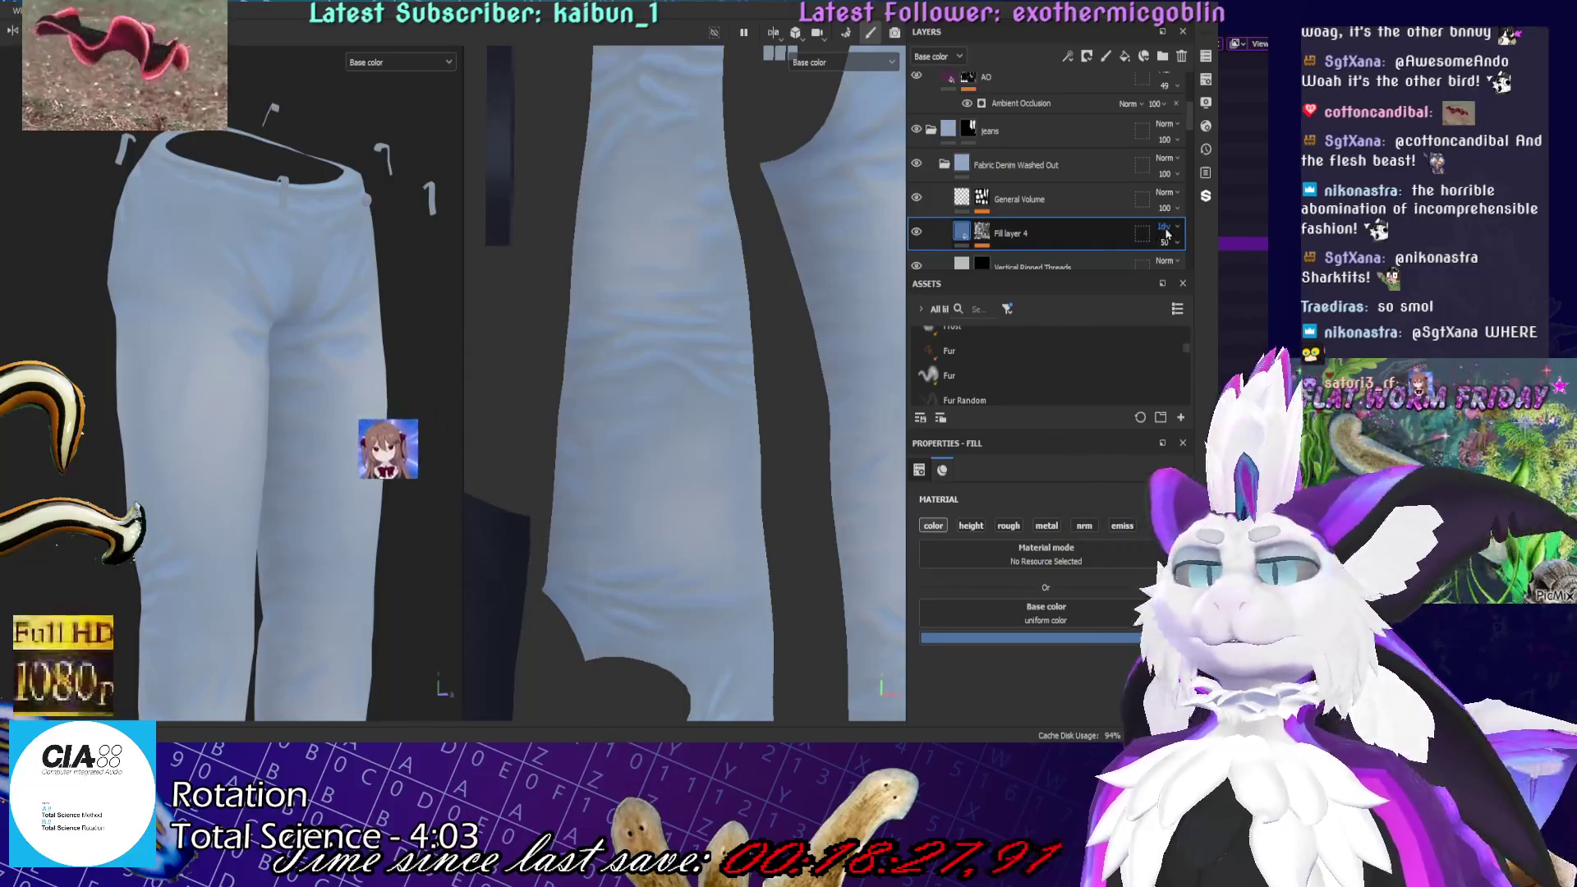
scroll(1166, 234, "down", 3)
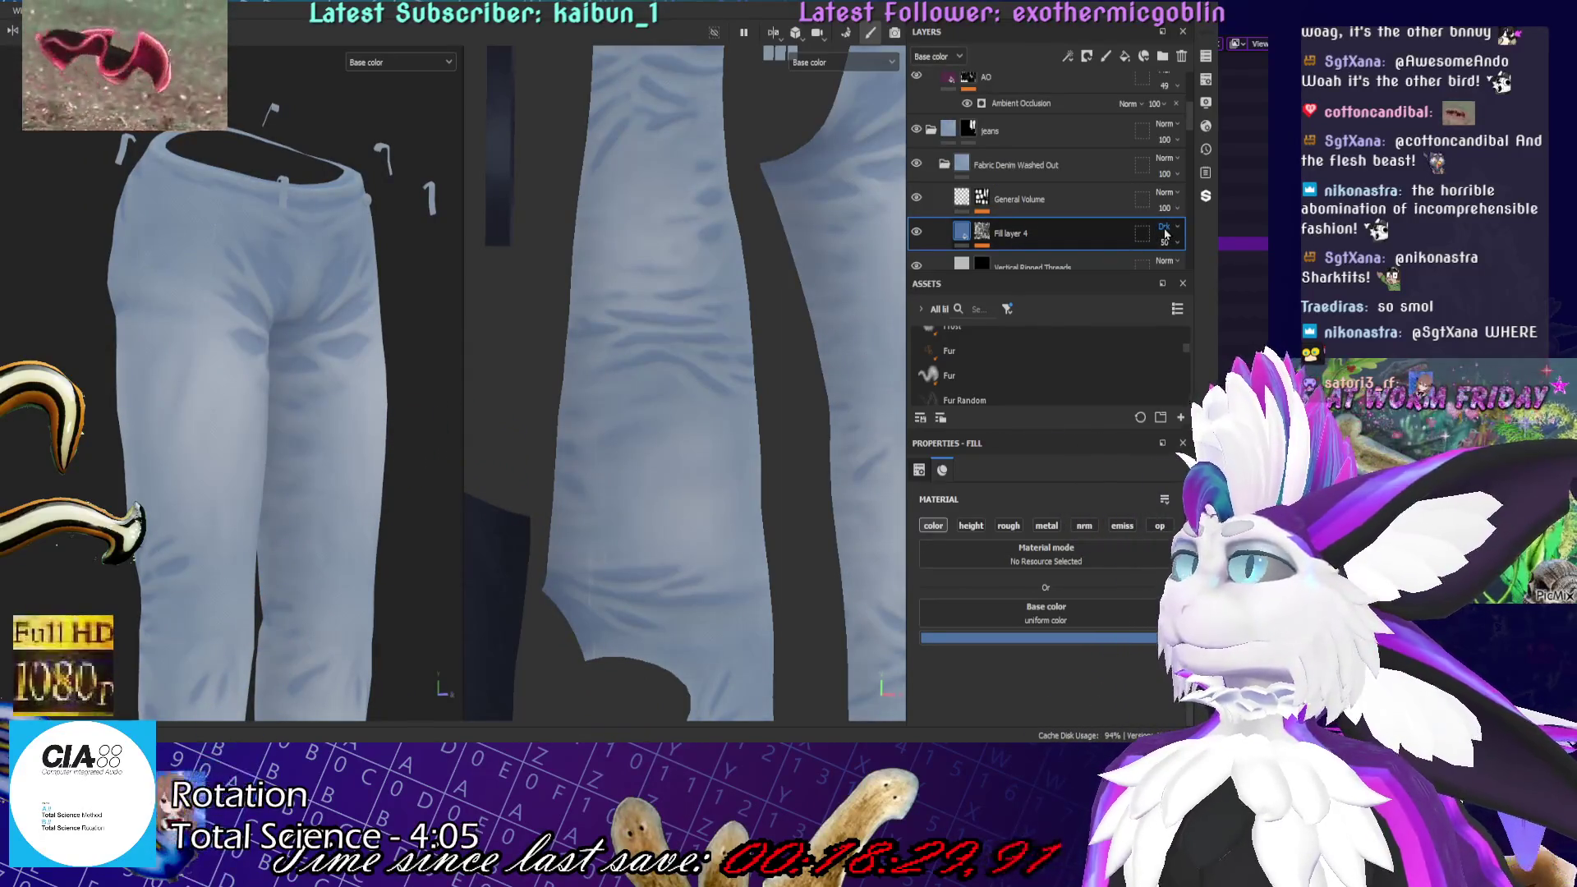
scroll(1166, 234, "up", 4)
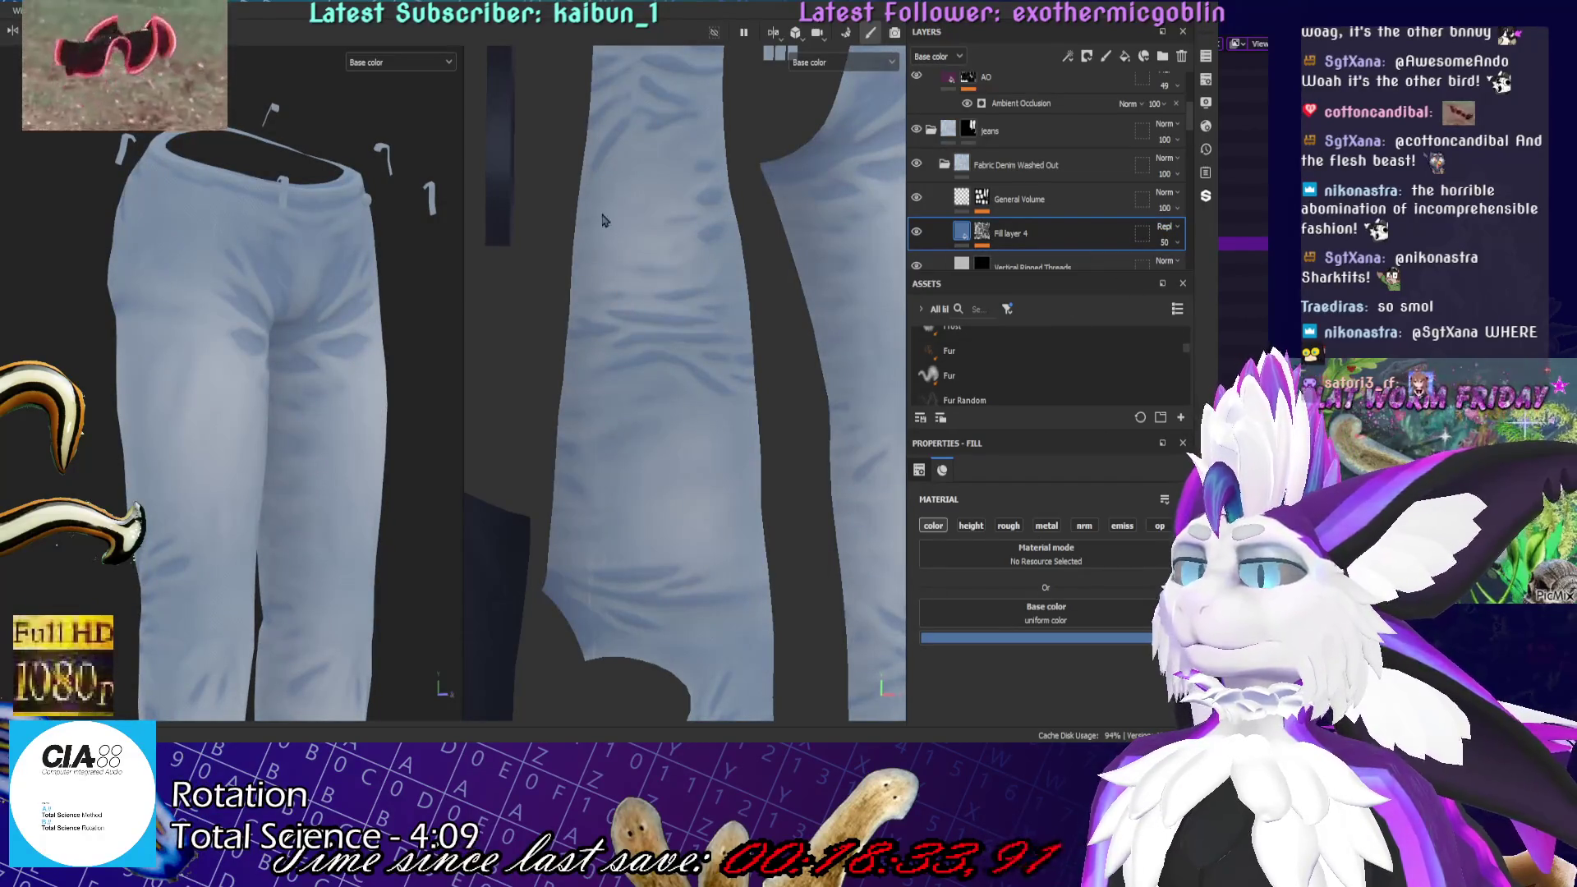
Adjust Fill layer 4's opacity between 69 and 57, then zoom out to a front view
left_click_drag(1164, 242, 1167, 222)
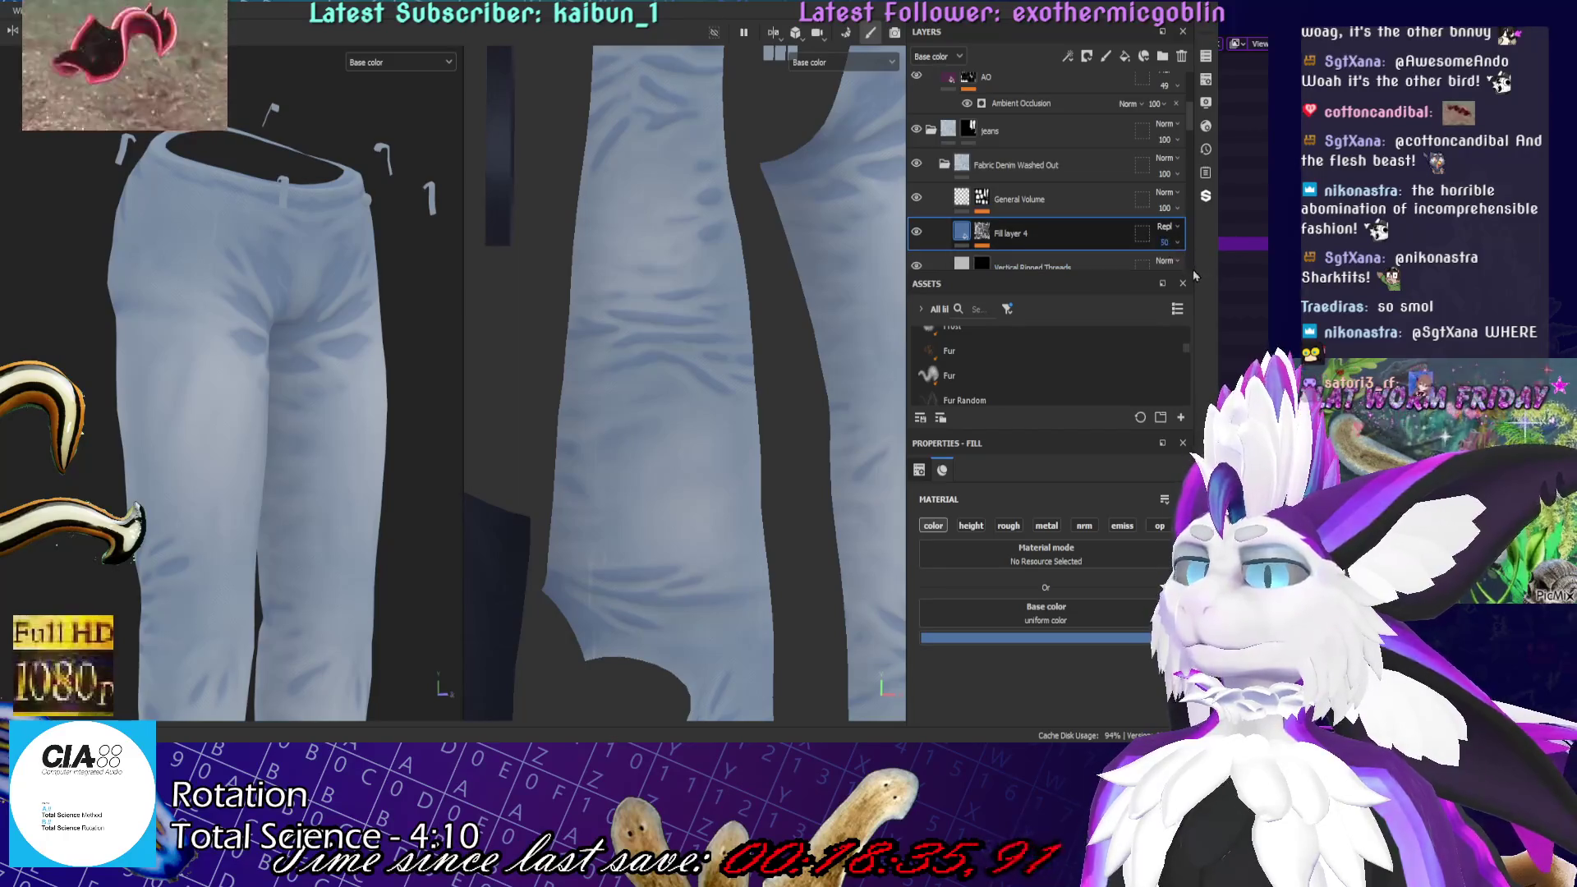
scroll(1168, 225, "down", 1)
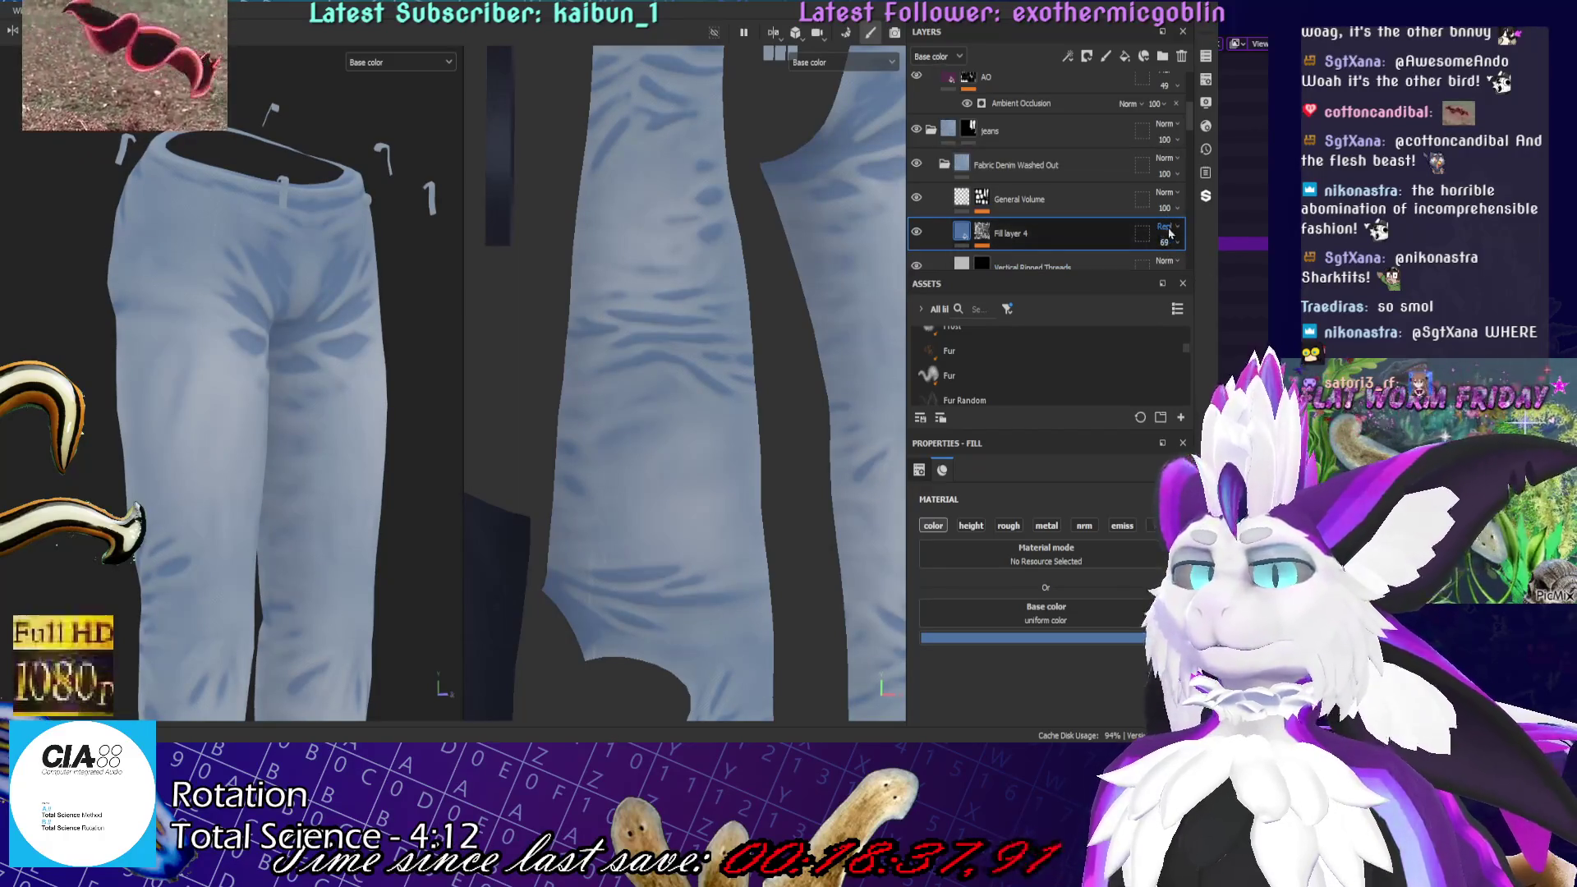
scroll(1169, 234, "down", 3)
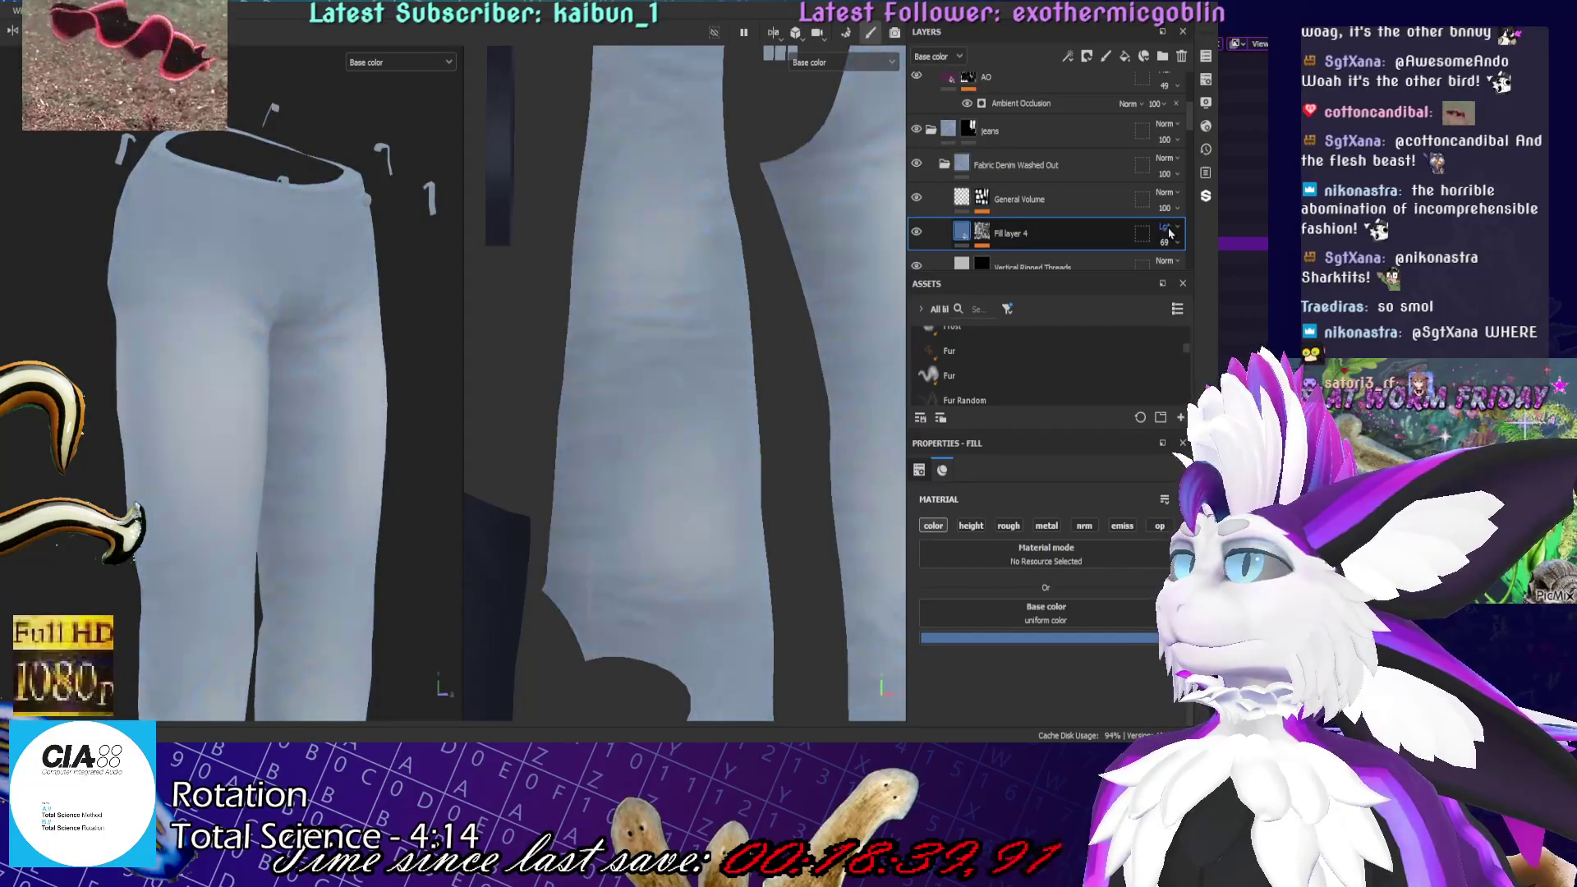
scroll(1169, 233, "down", 4)
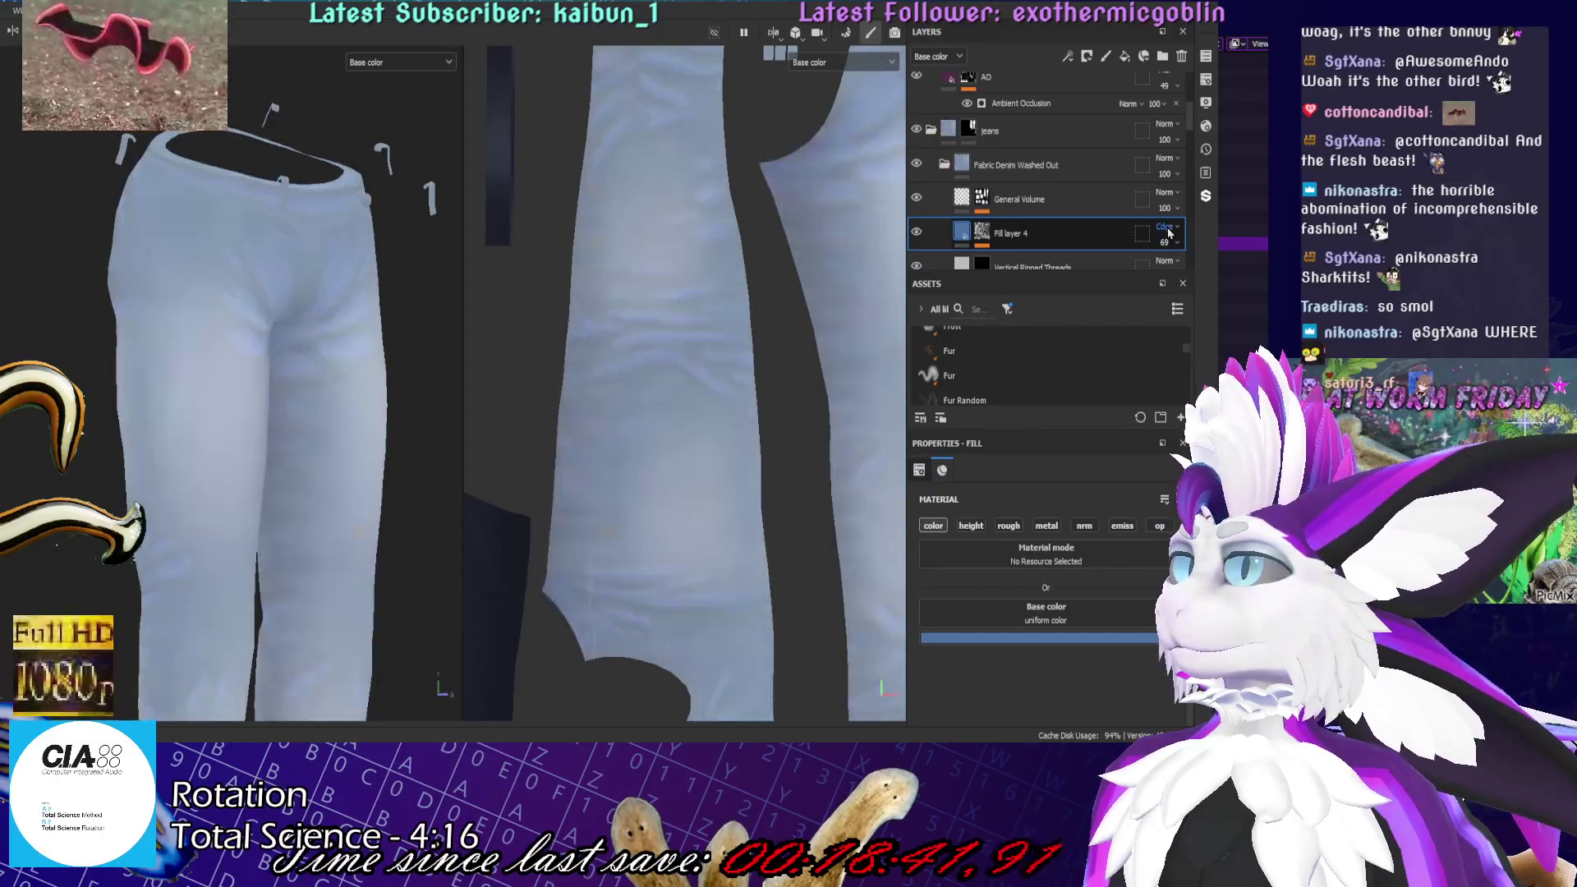
scroll(1170, 233, "down", 4)
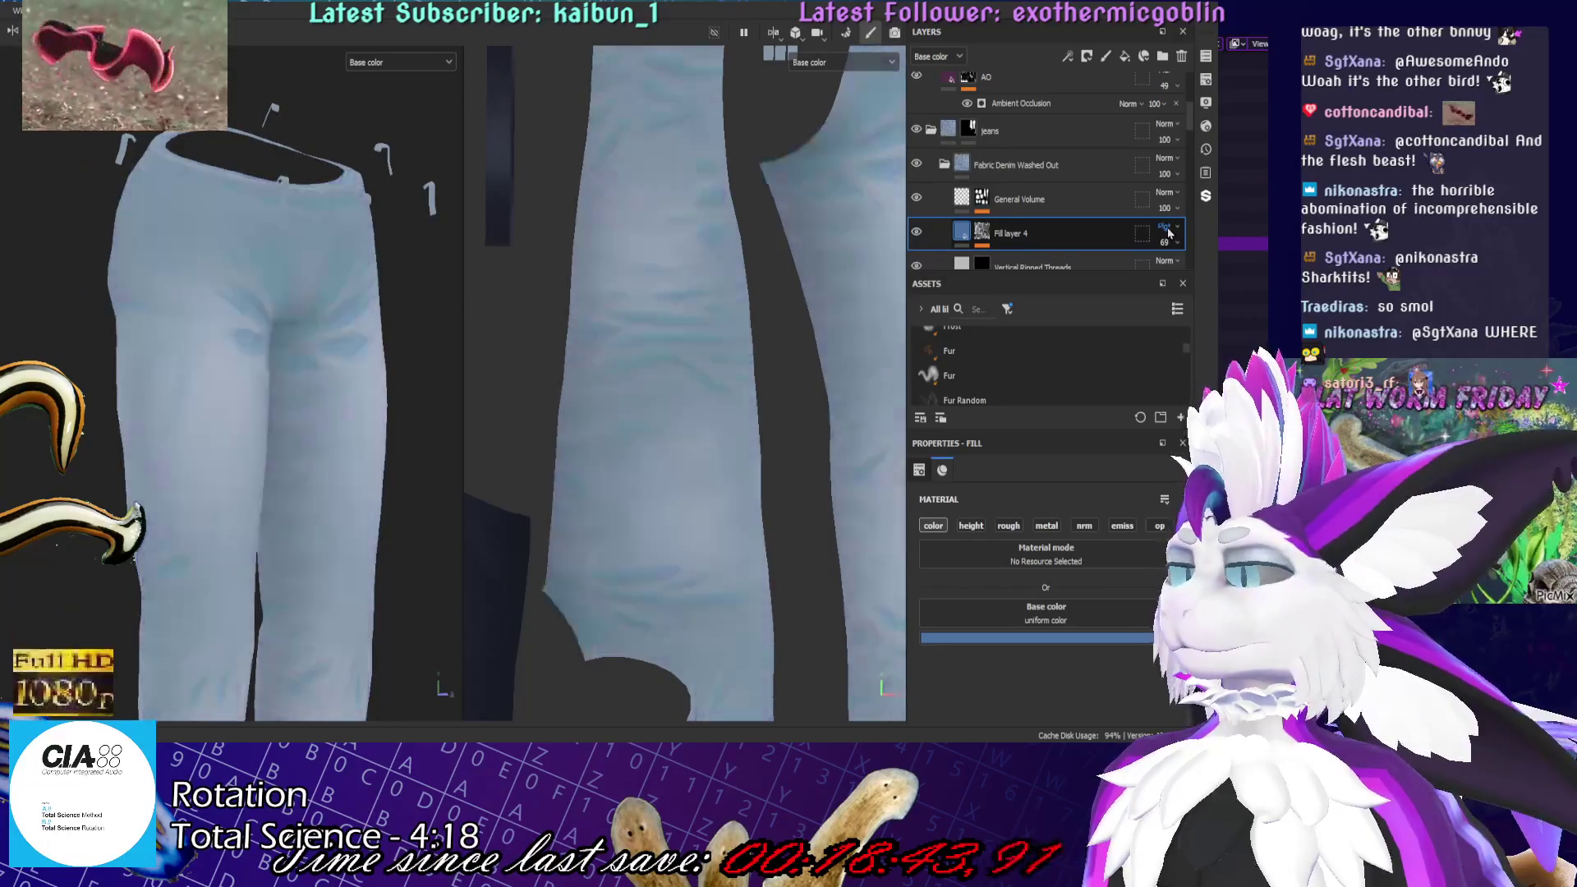
scroll(1170, 233, "down", 4)
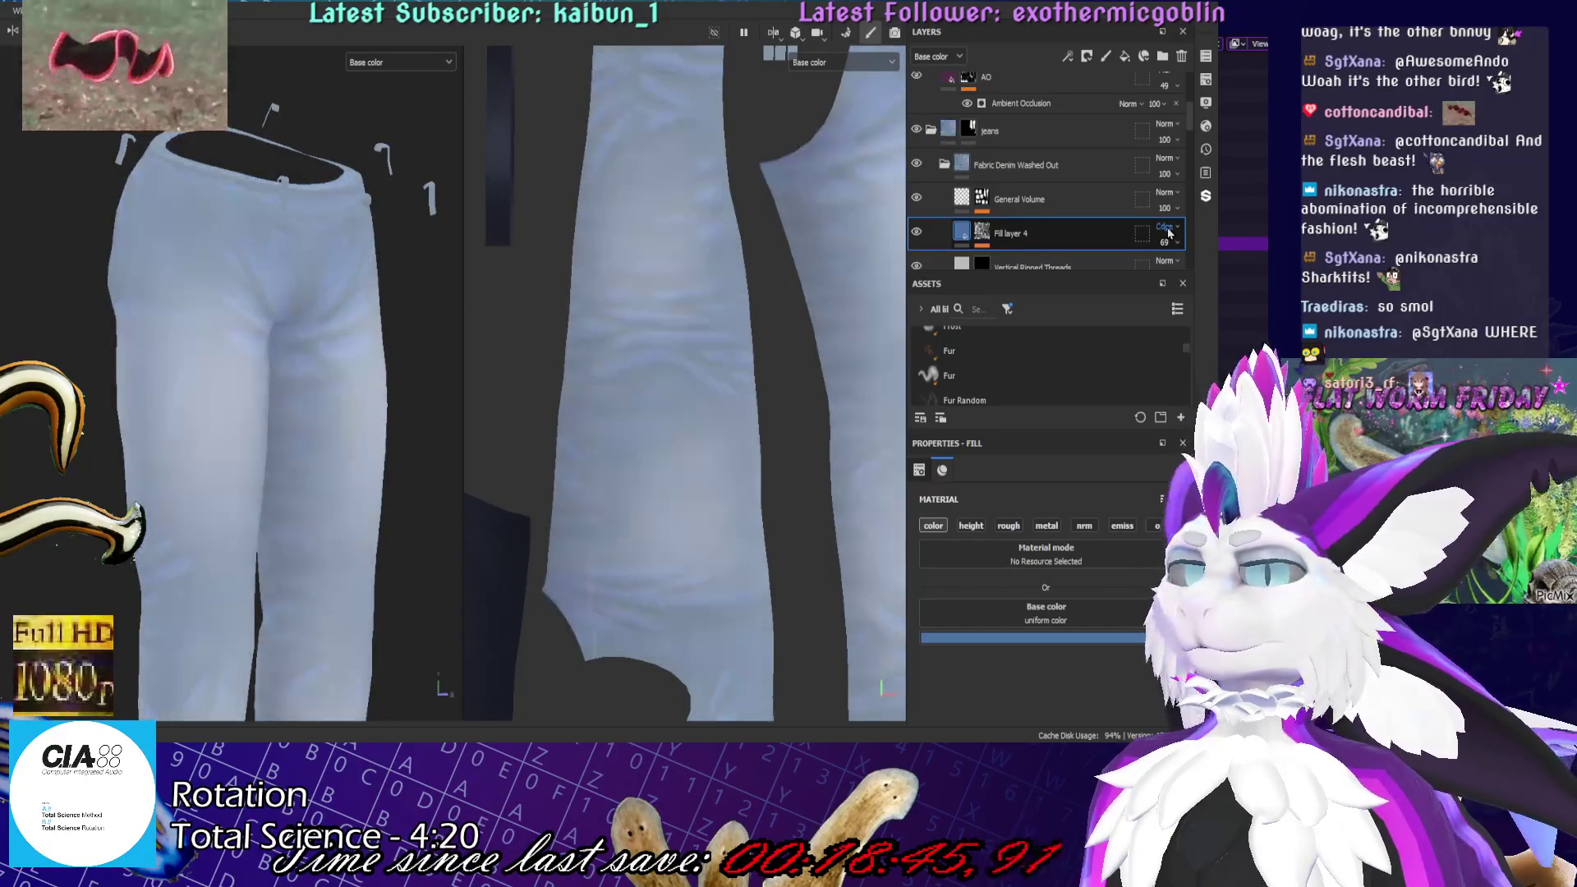
left_click_drag(1167, 242, 1188, 277)
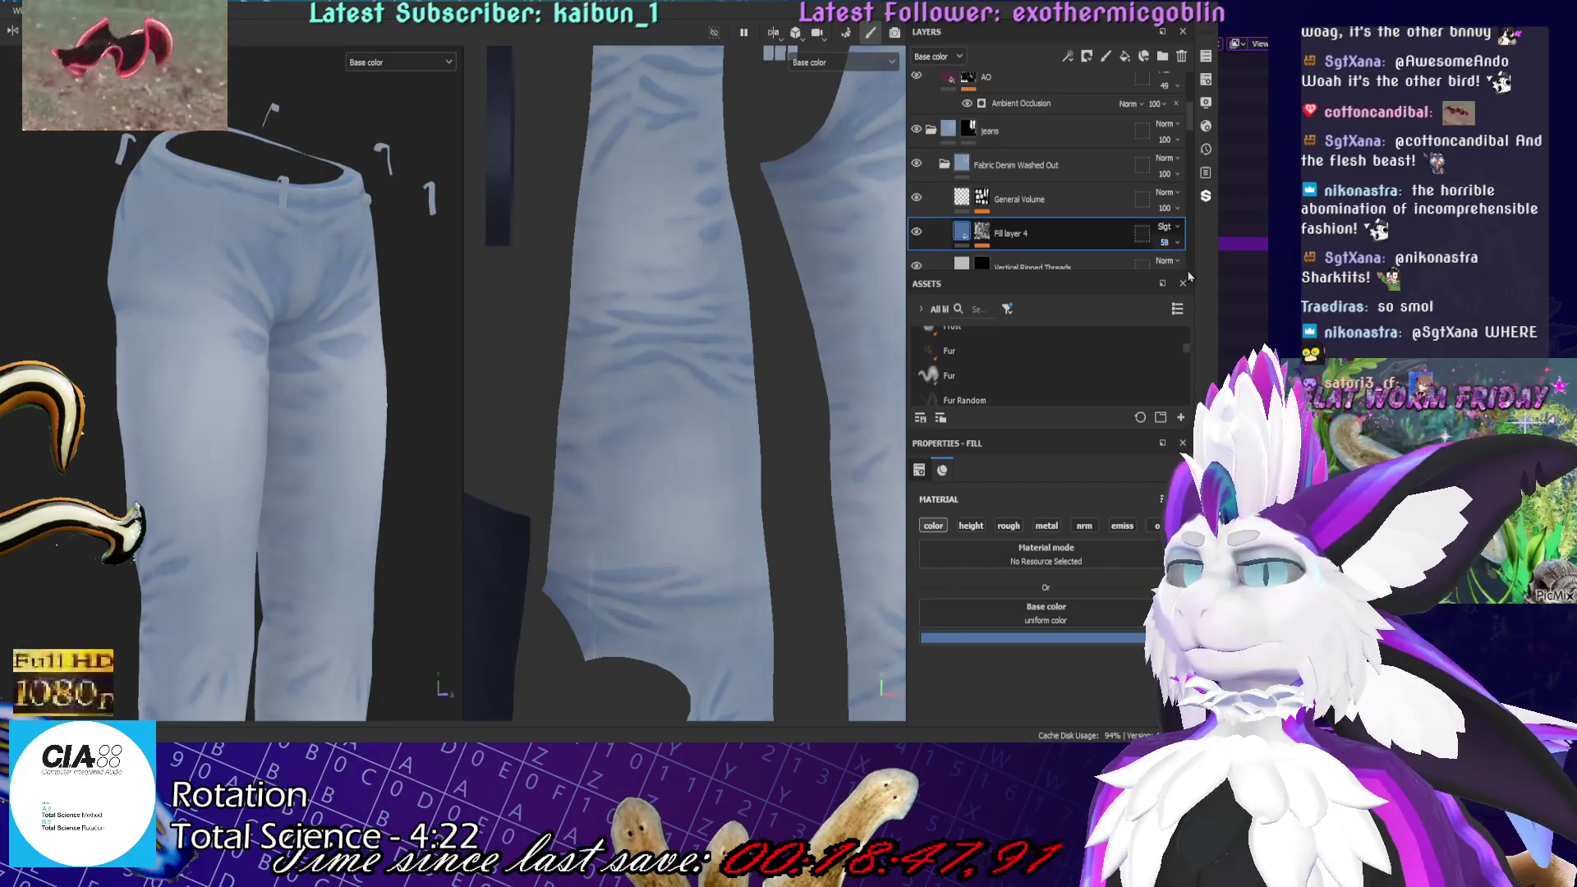
scroll(197, 386, "down", 5)
mouse_move(165, 386)
left_mouse_down("alt")
mouse_move(147, 362)
mouse_move(142, 386)
mouse_move(172, 386)
mouse_move(148, 386)
left_mouse_up("alt")
scroll(189, 369, "up", 3)
scroll(639, 237, "up", 1)
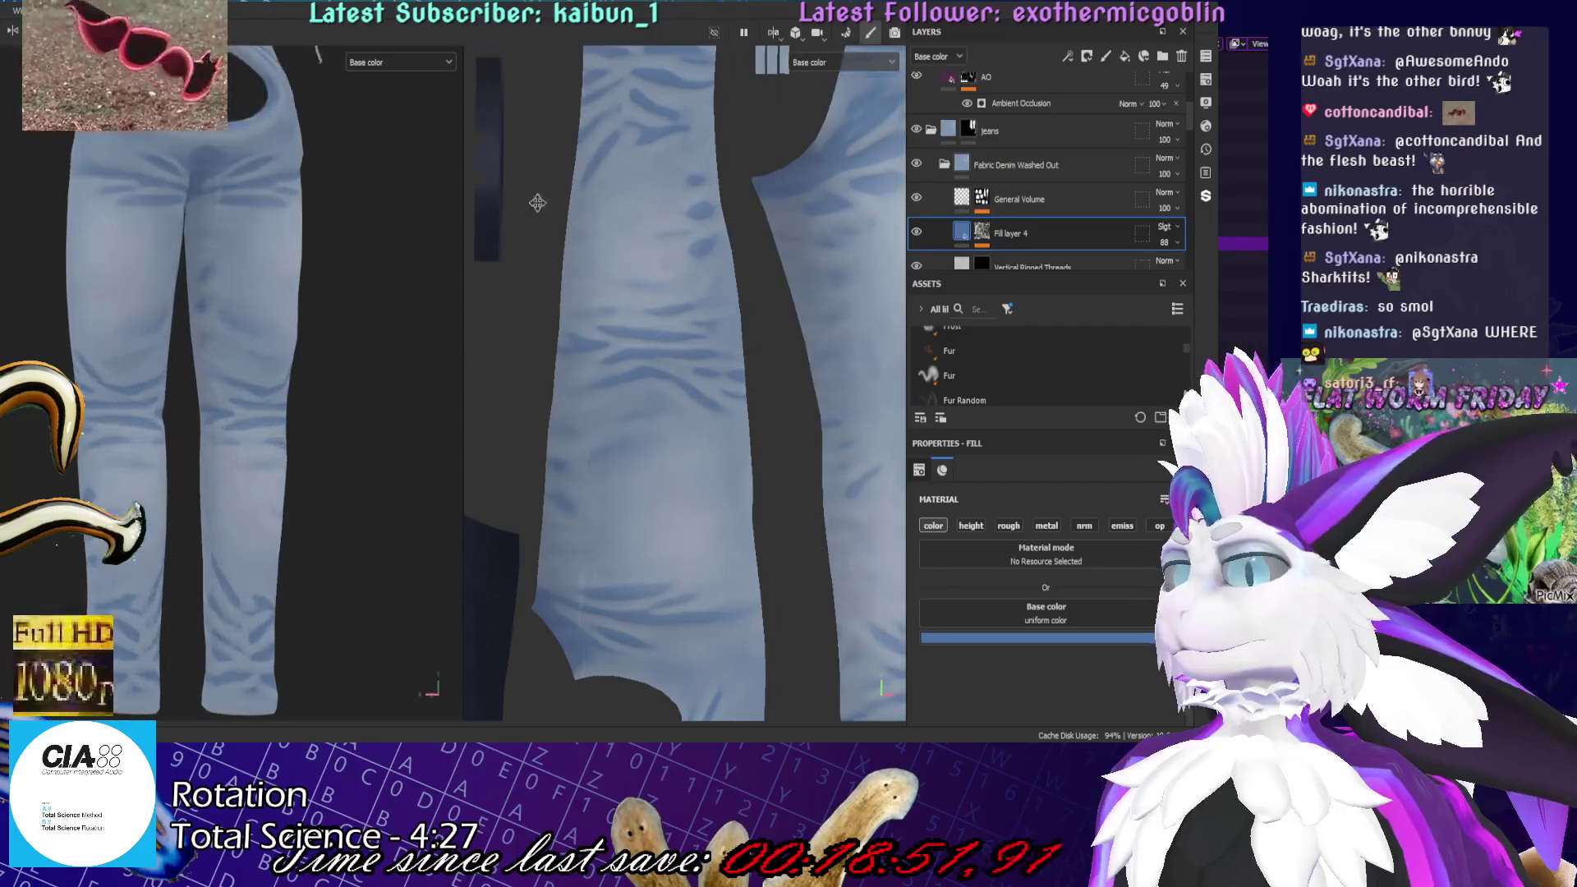
Add a Curvature generator to Fill layer 4's mask and turn off its inversion
key("ctrl+g")
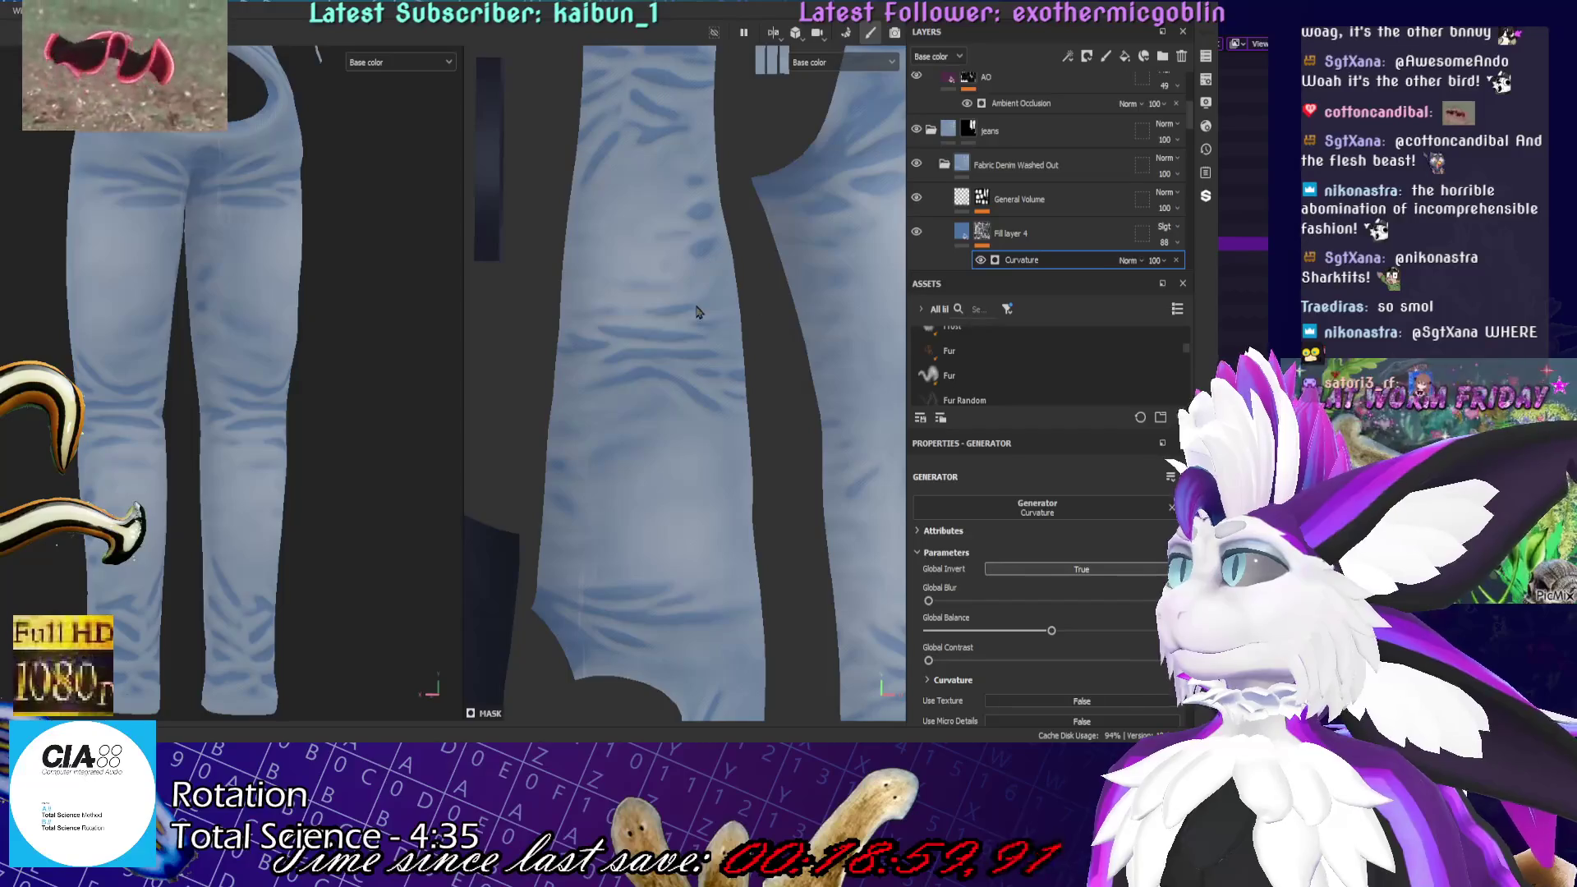
scroll(354, 139, "up", 3)
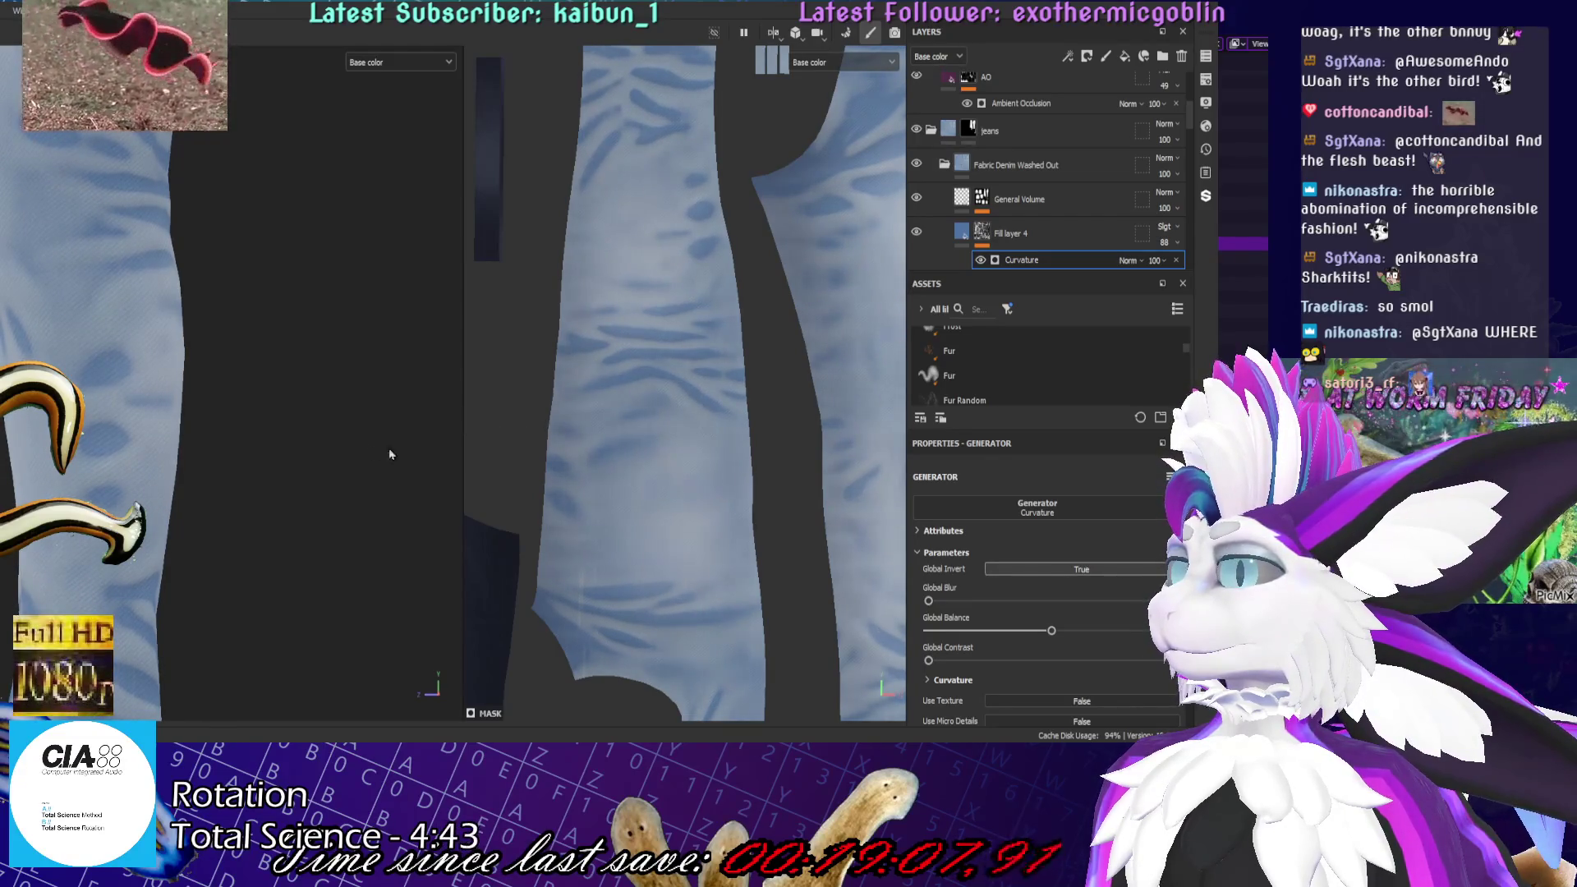
mouse_move(353, 438)
left_mouse_down("alt")
mouse_move(215, 456)
mouse_move(8, 359)
mouse_move(332, 397)
mouse_move(362, 197)
left_mouse_up("alt")
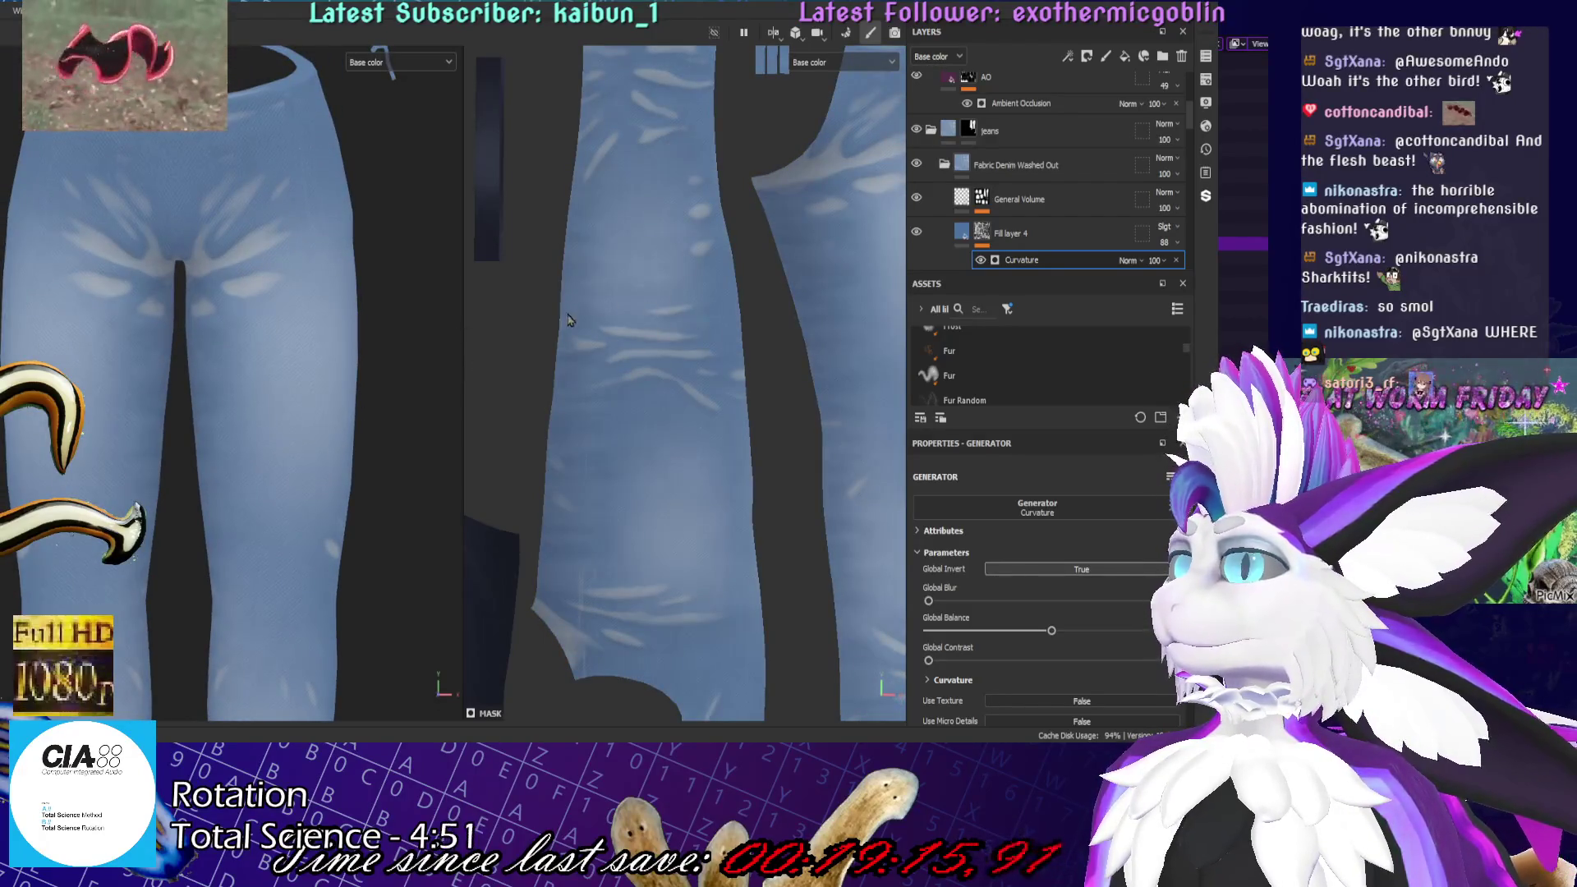
key("ctrl+z")
scroll(443, 361, "down", 3)
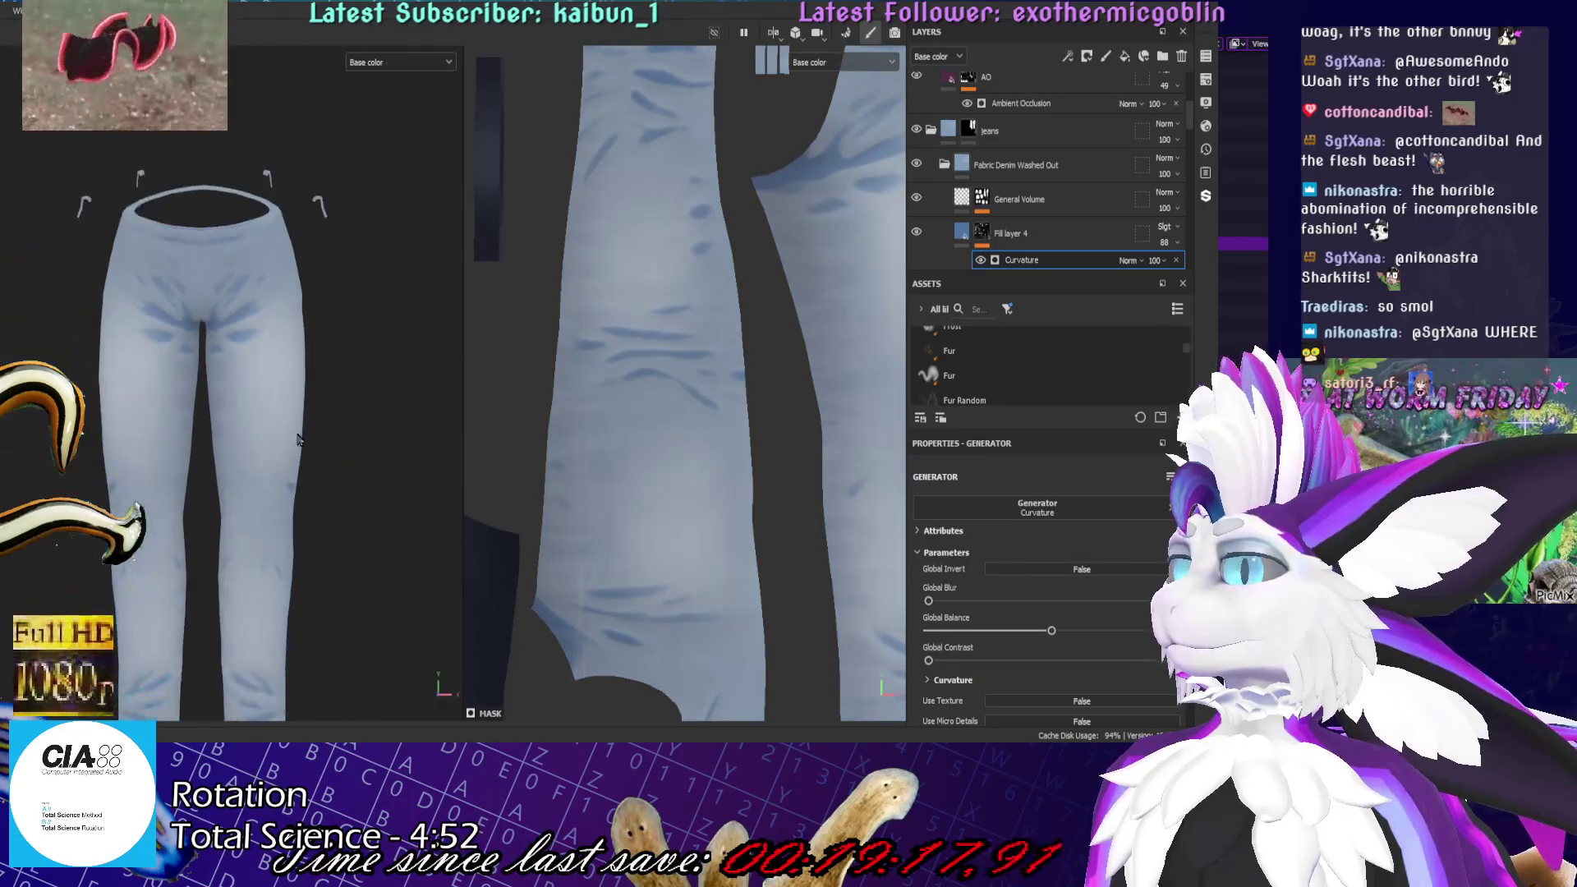
Orbit around the full jeans, comparing inverted and uninverted curvature before leaving it uninverted
left_click_drag(159, 341, 347, 326, "alt")
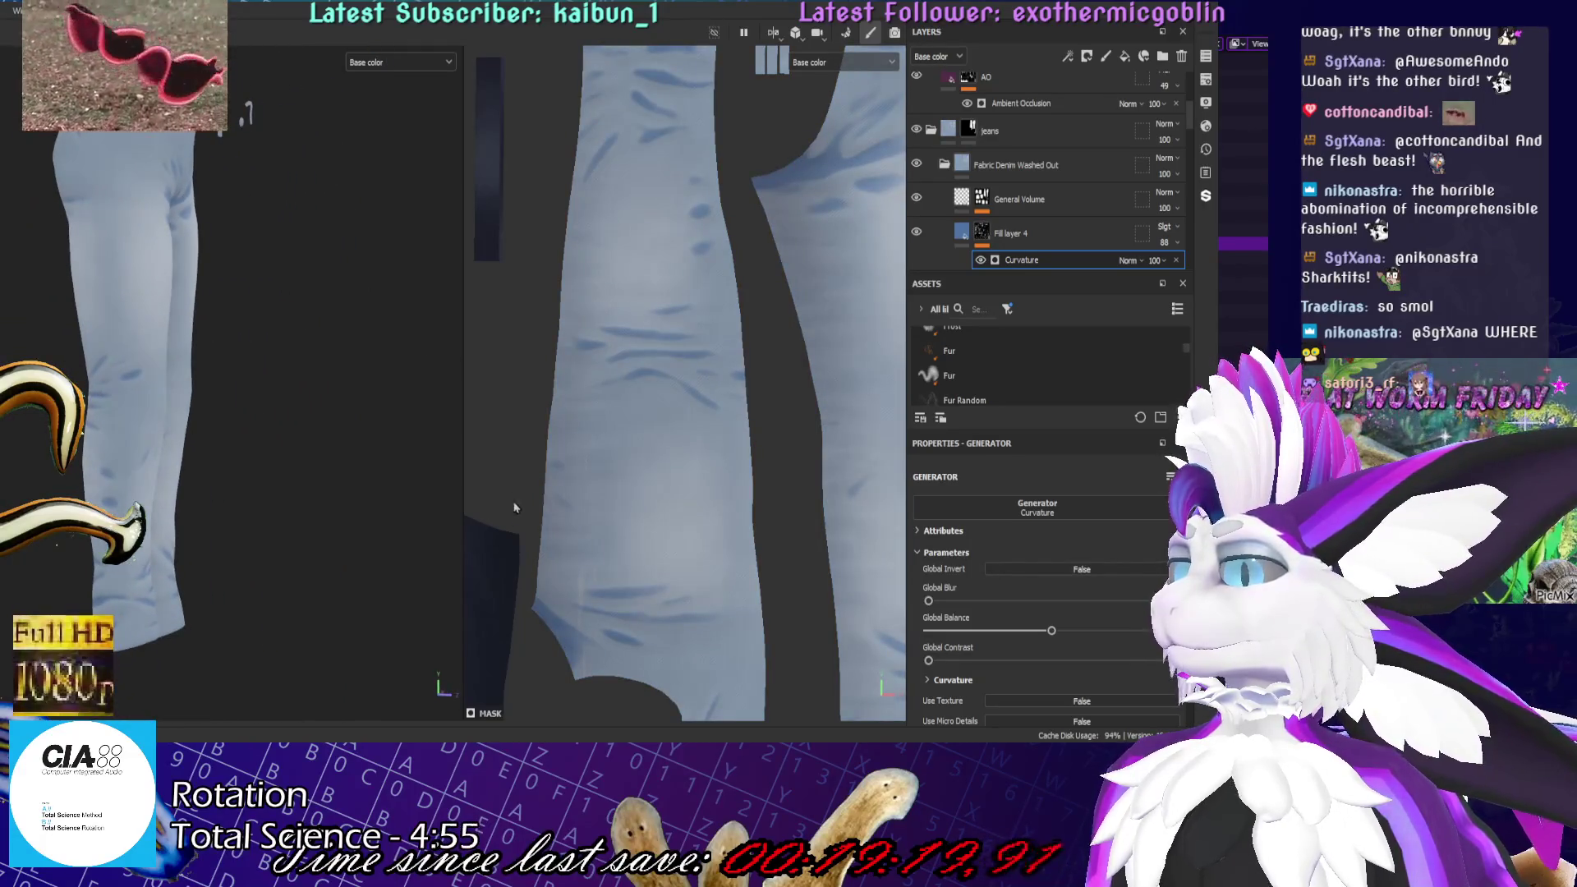
left_click_drag(446, 588, 413, 312, "alt")
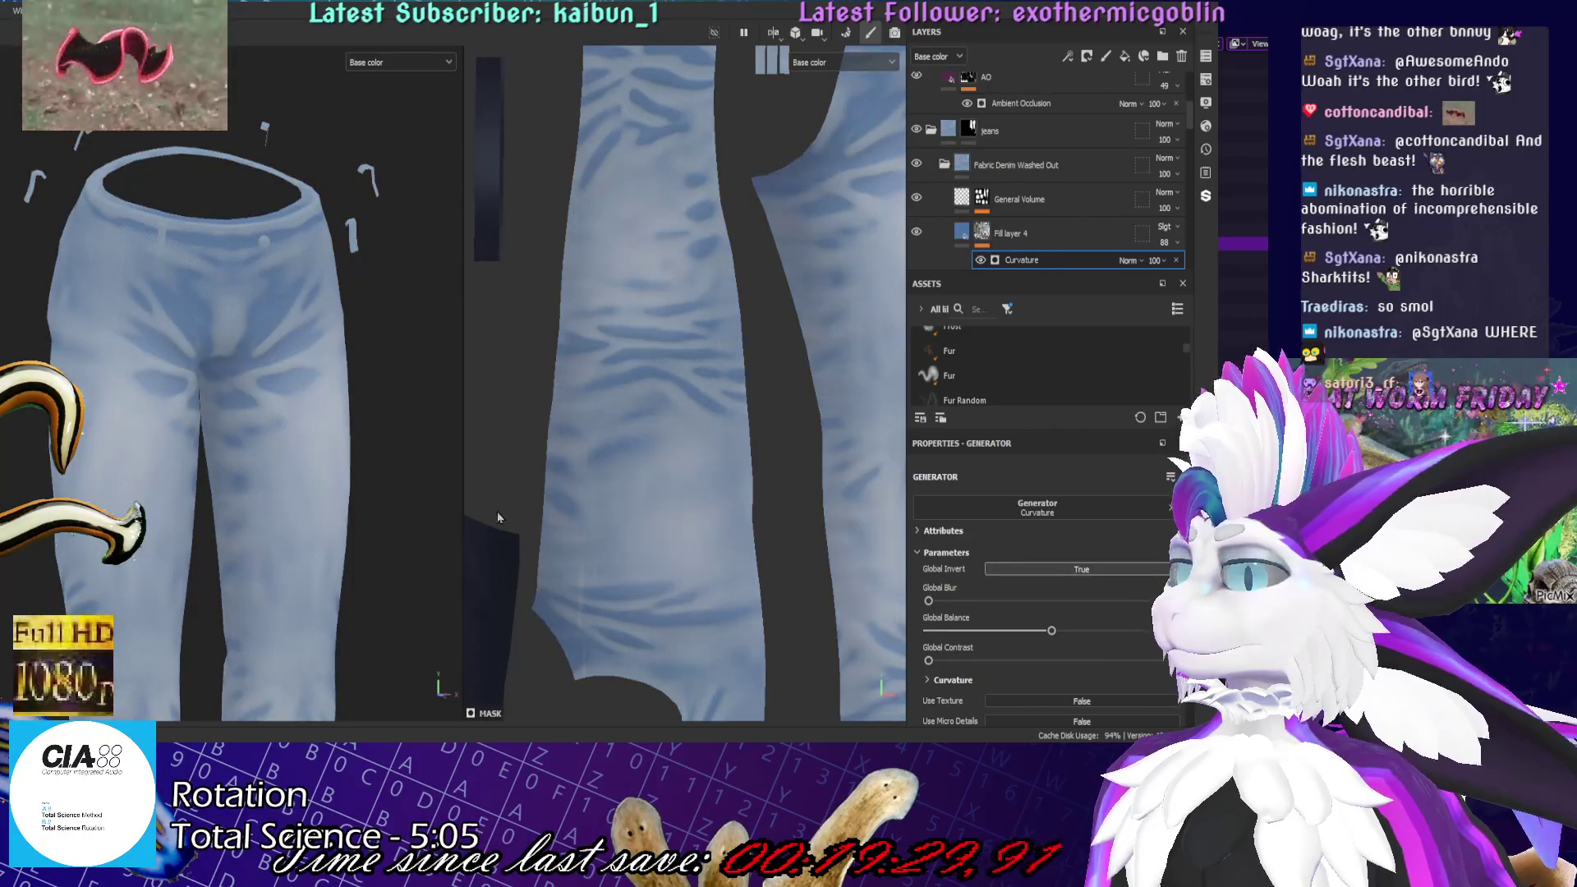
scroll(246, 369, "down", 5)
mouse_move(263, 345)
left_mouse_down("alt")
mouse_move(277, 292)
mouse_move(181, 289)
mouse_move(429, 286)
left_mouse_up("alt")
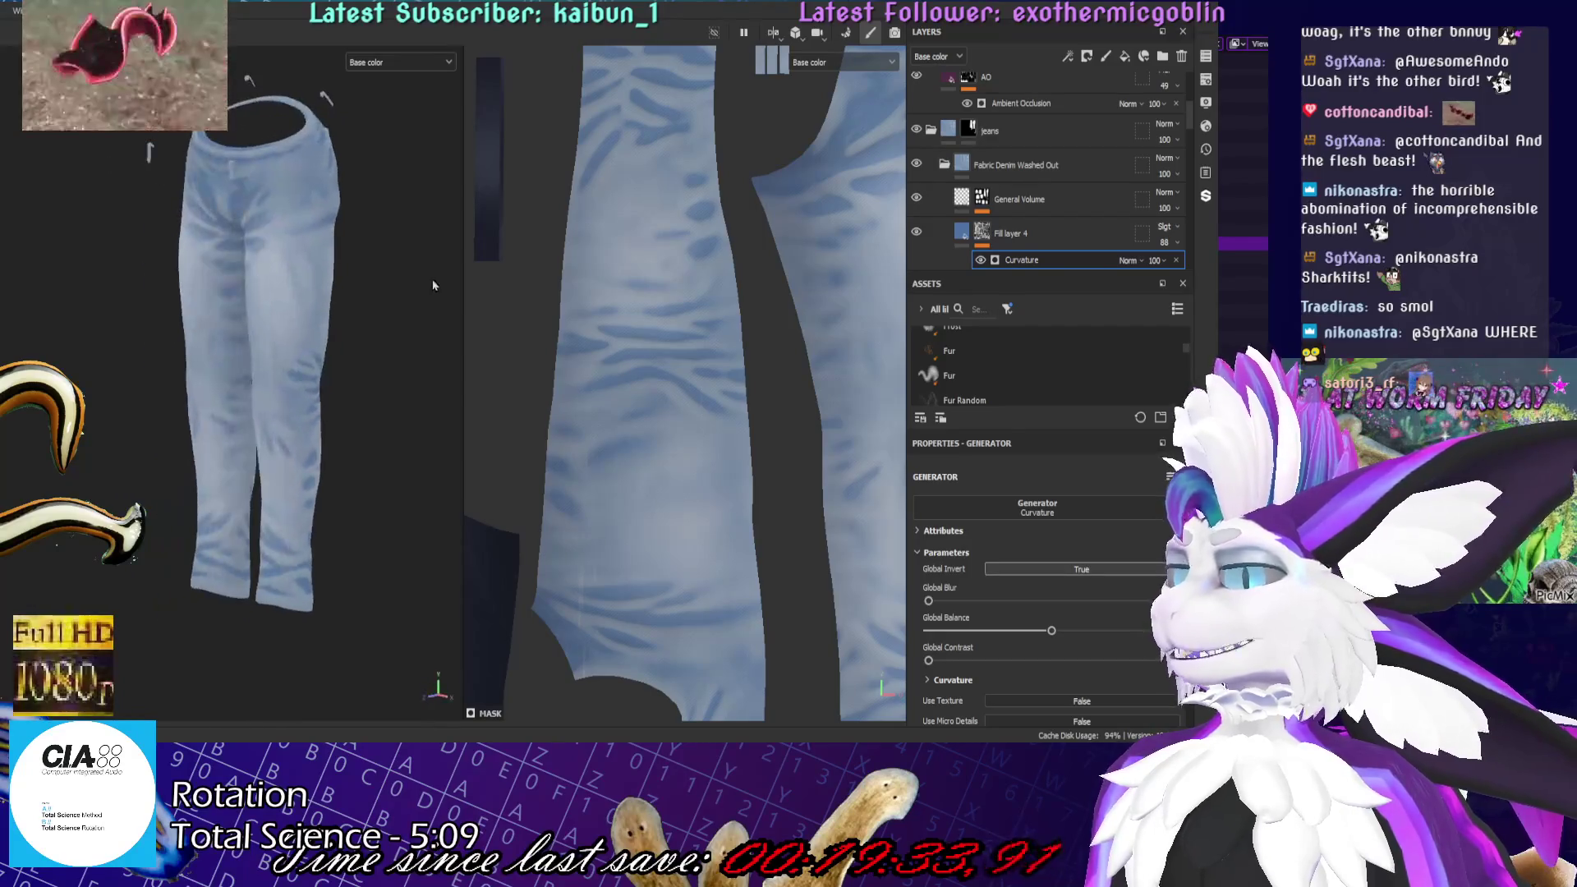
key("ctrl+z")
key("ctrl+y")
key("ctrl+z")
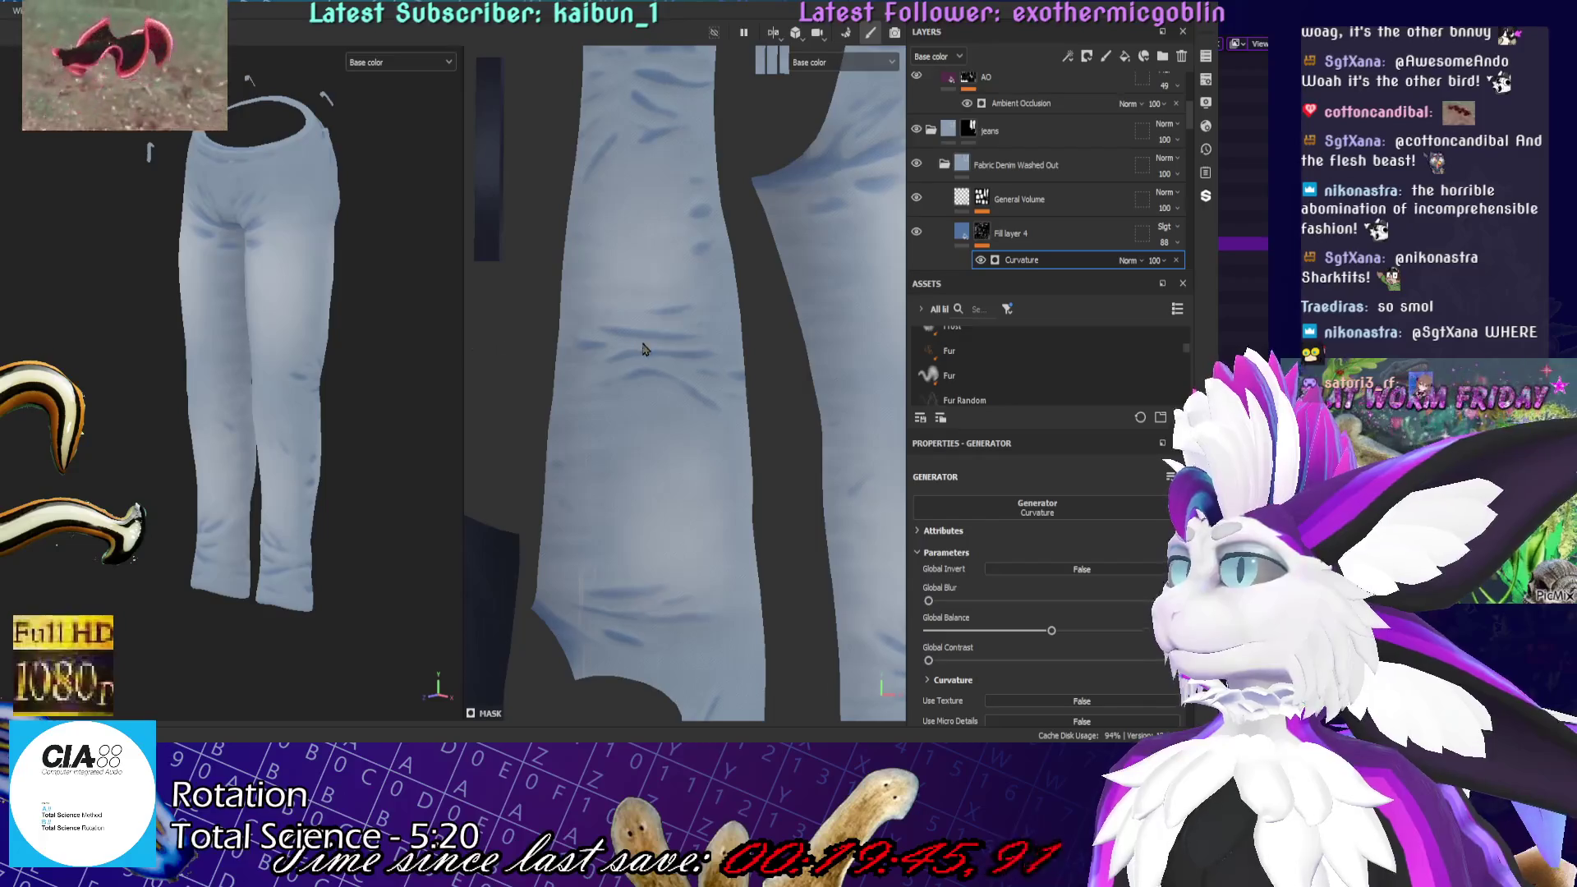
scroll(395, 367, "up", 6)
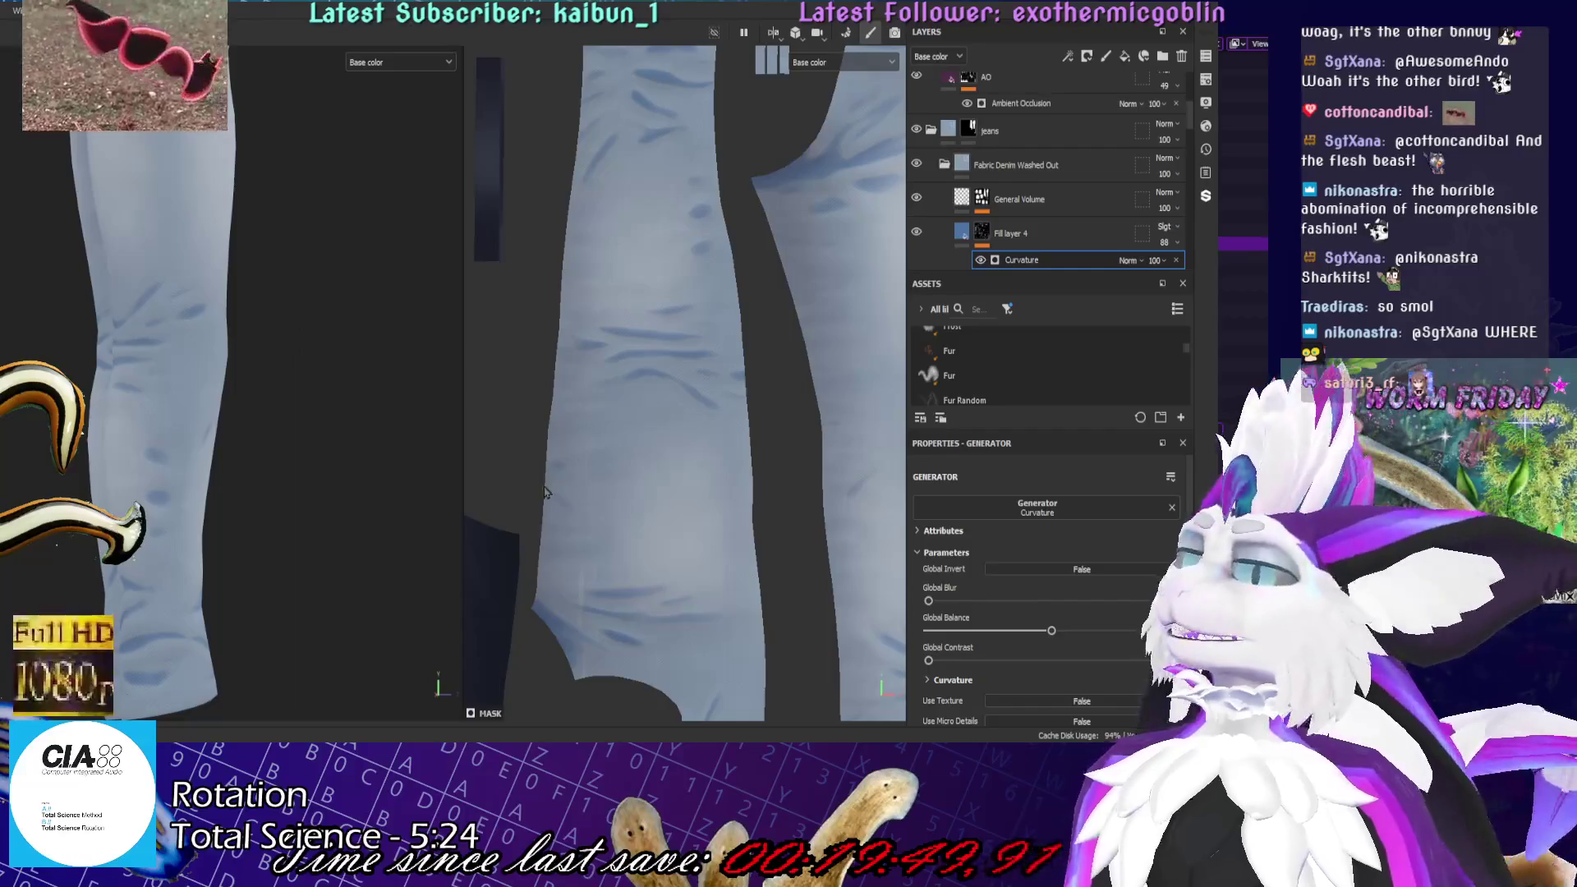
mouse_move(317, 487)
left_mouse_down("alt")
mouse_move(368, 444)
mouse_move(324, 550)
mouse_move(348, 347)
mouse_move(249, 277)
mouse_move(240, 337)
left_mouse_up("alt")
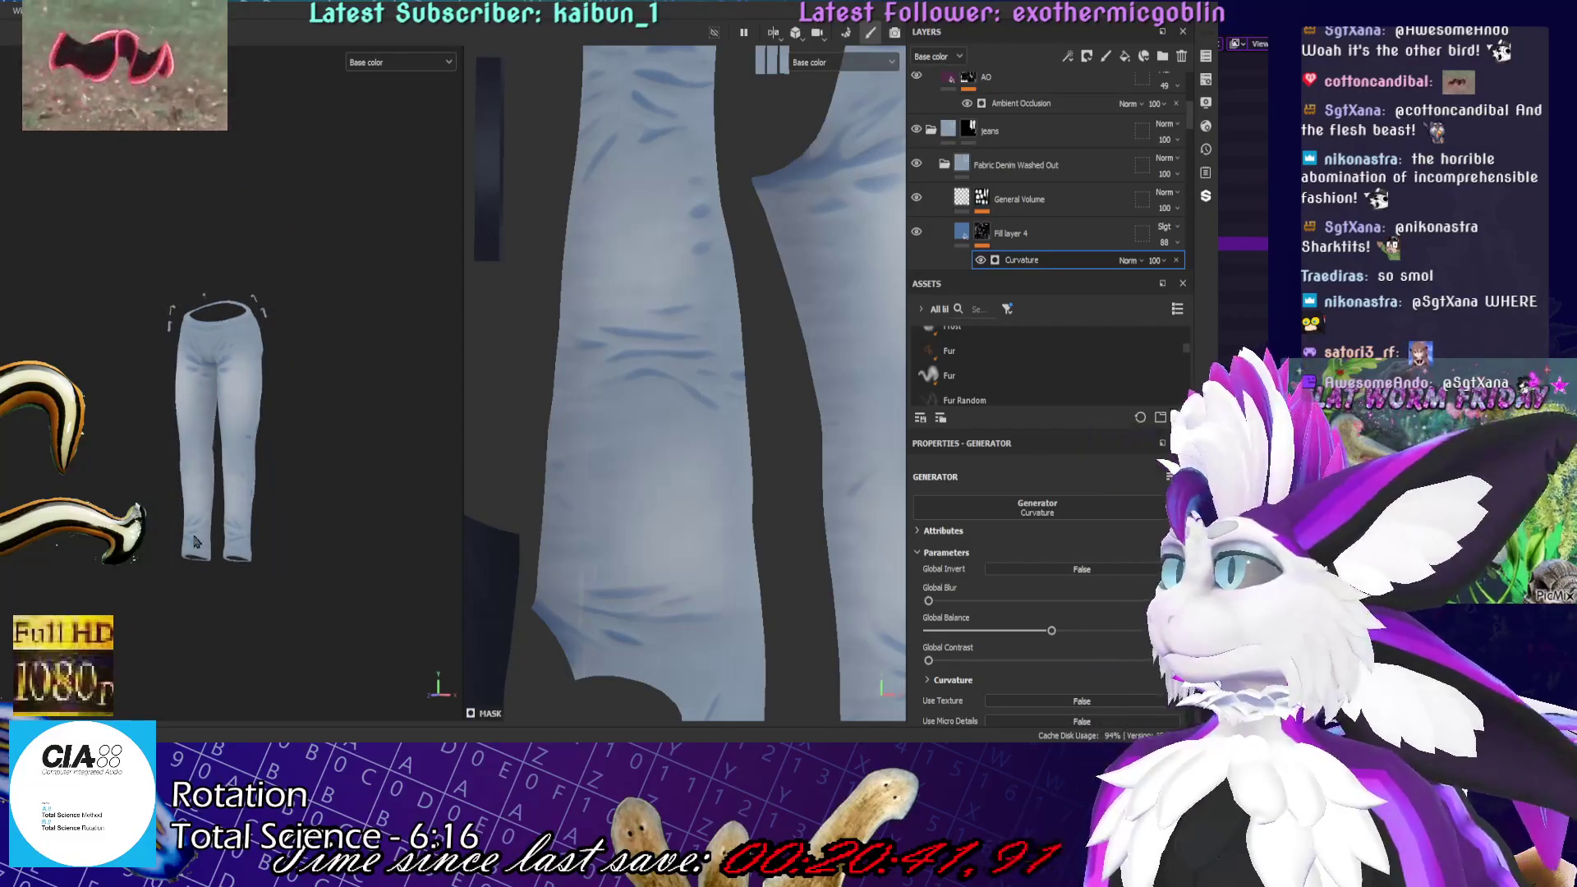
scroll(196, 626, "up", 5)
left_click_drag(196, 626, 362, 709, "alt")
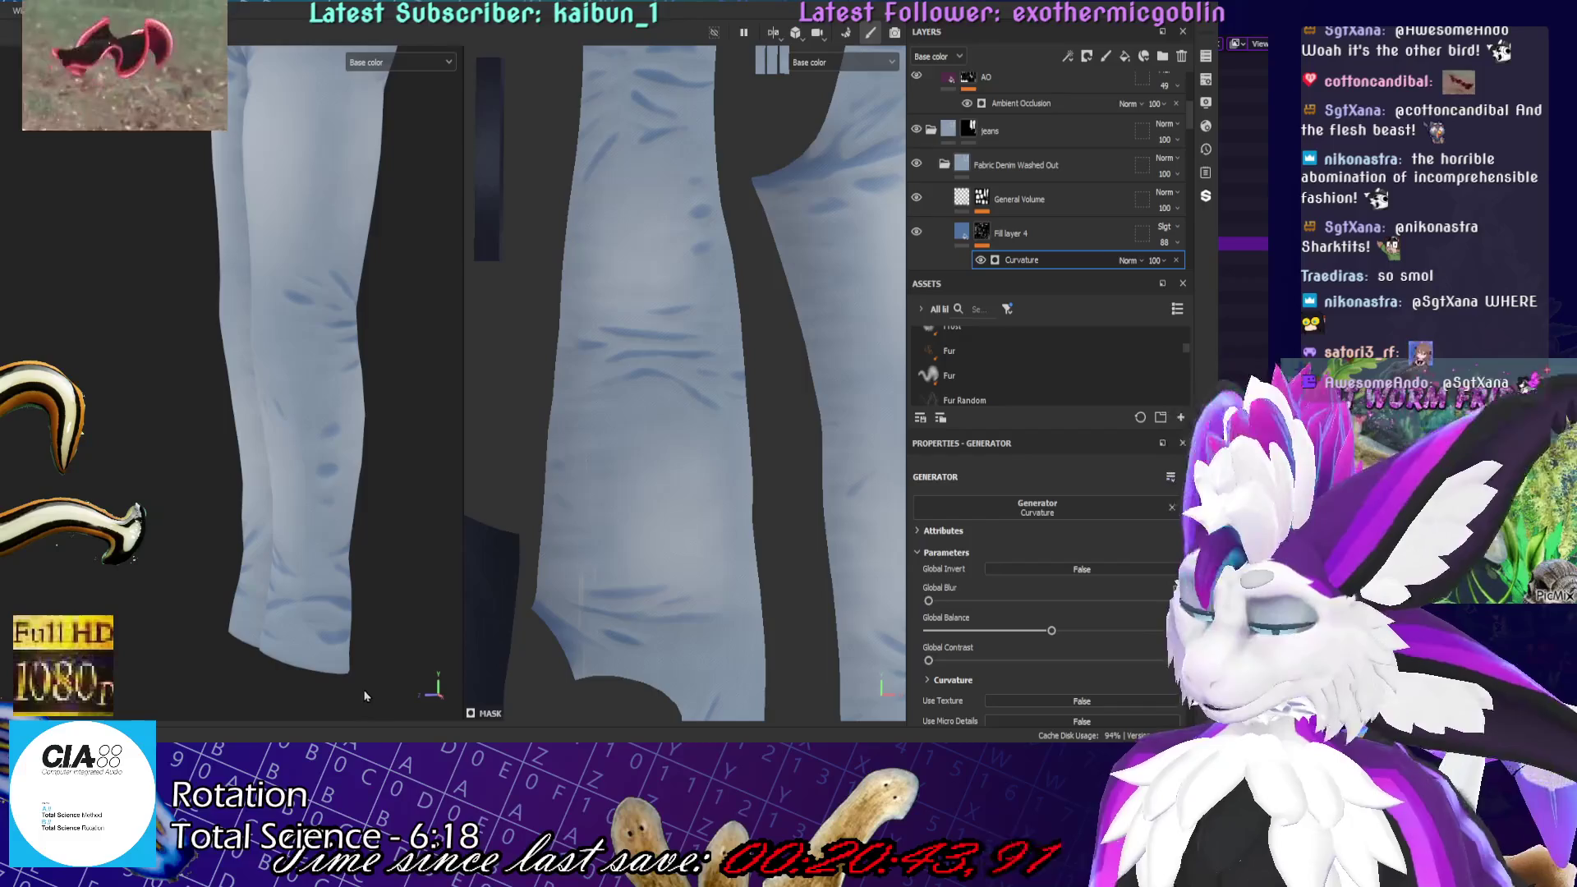
scroll(336, 494, "down", 5)
middle_click_drag(335, 495, 319, 610, "alt")
mouse_move(1074, 281)
left_mouse_down()
mouse_move(1078, 349)
mouse_move(1063, 279)
left_mouse_up()
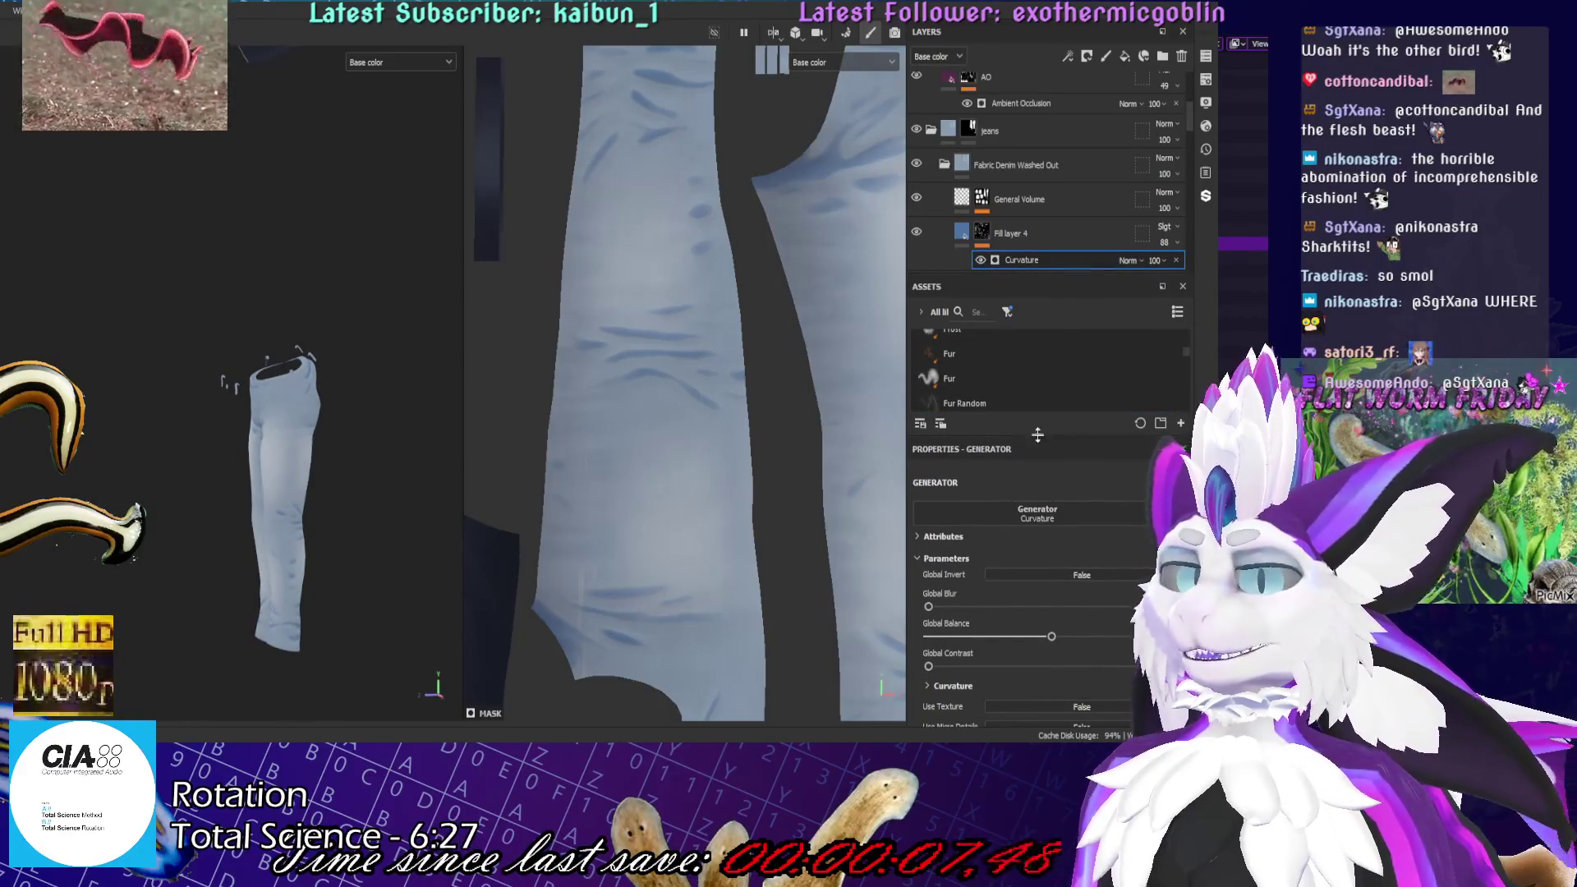
left_click_drag(1037, 436, 1037, 488)
scroll(651, 427, "down", 3)
mouse_move(651, 427)
middle_mouse_down()
mouse_move(757, 523)
mouse_move(728, 502)
middle_mouse_up()
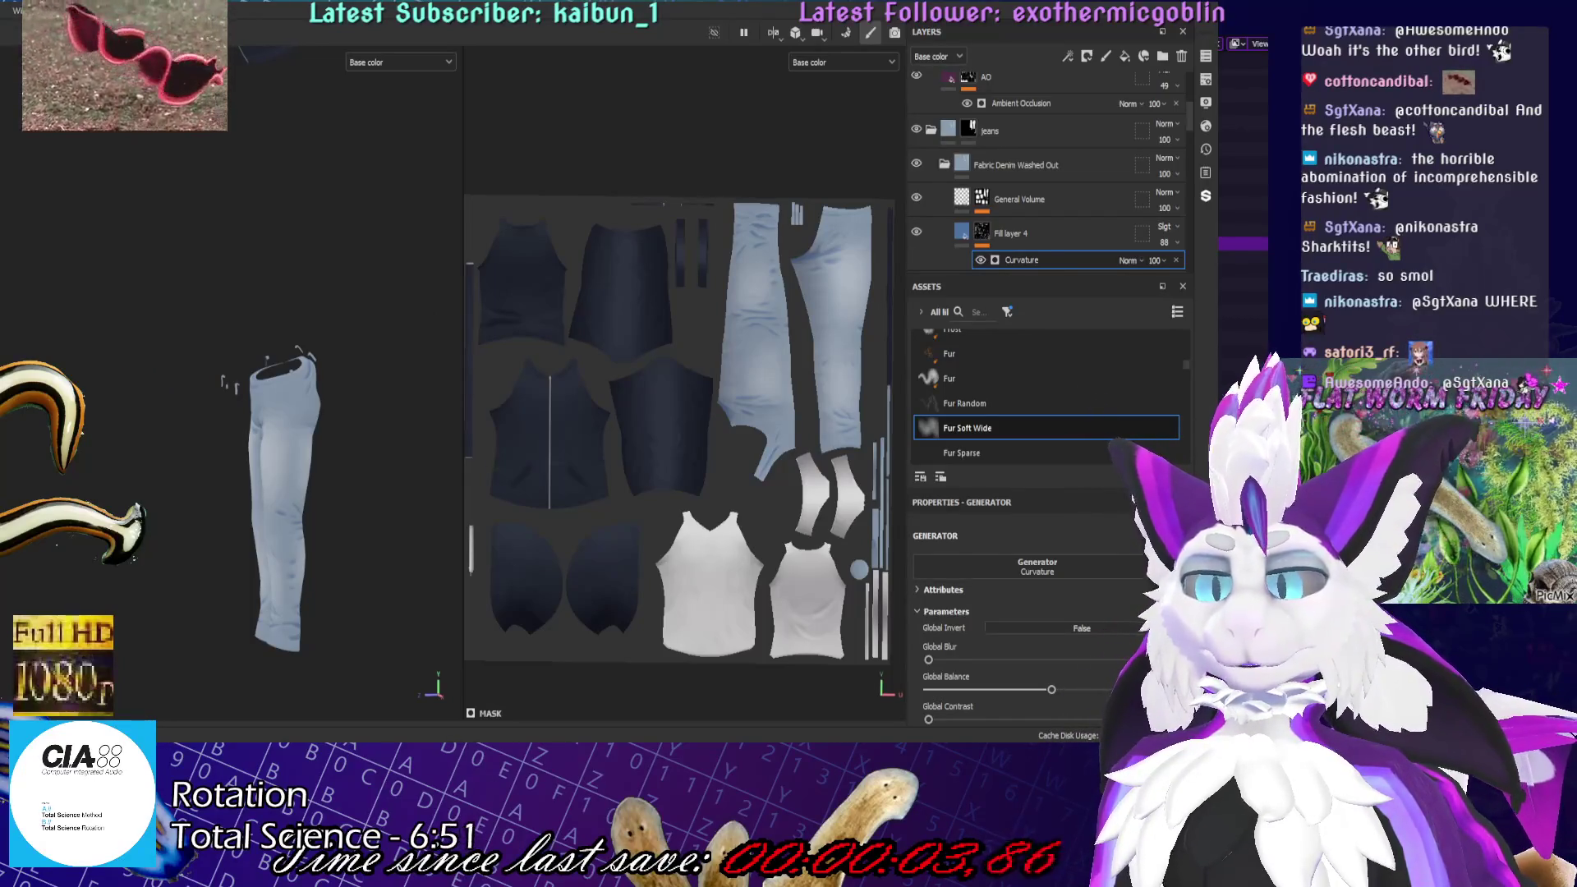
key("alt+Tab")
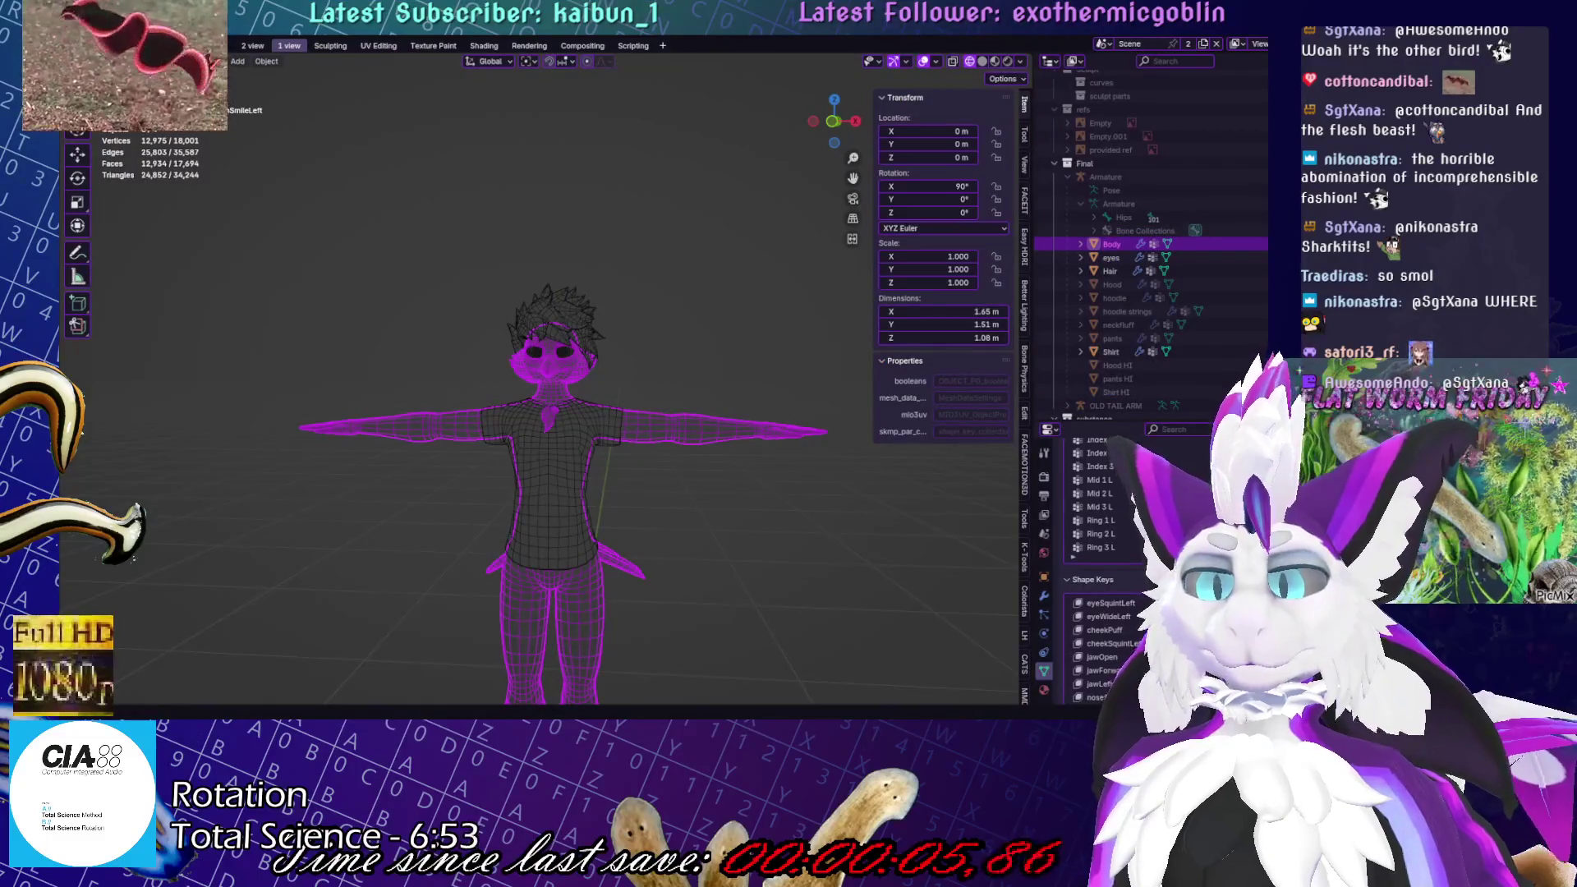
Make the hoodie the active object and switch to the UV Editing workspace
left_click(693, 296)
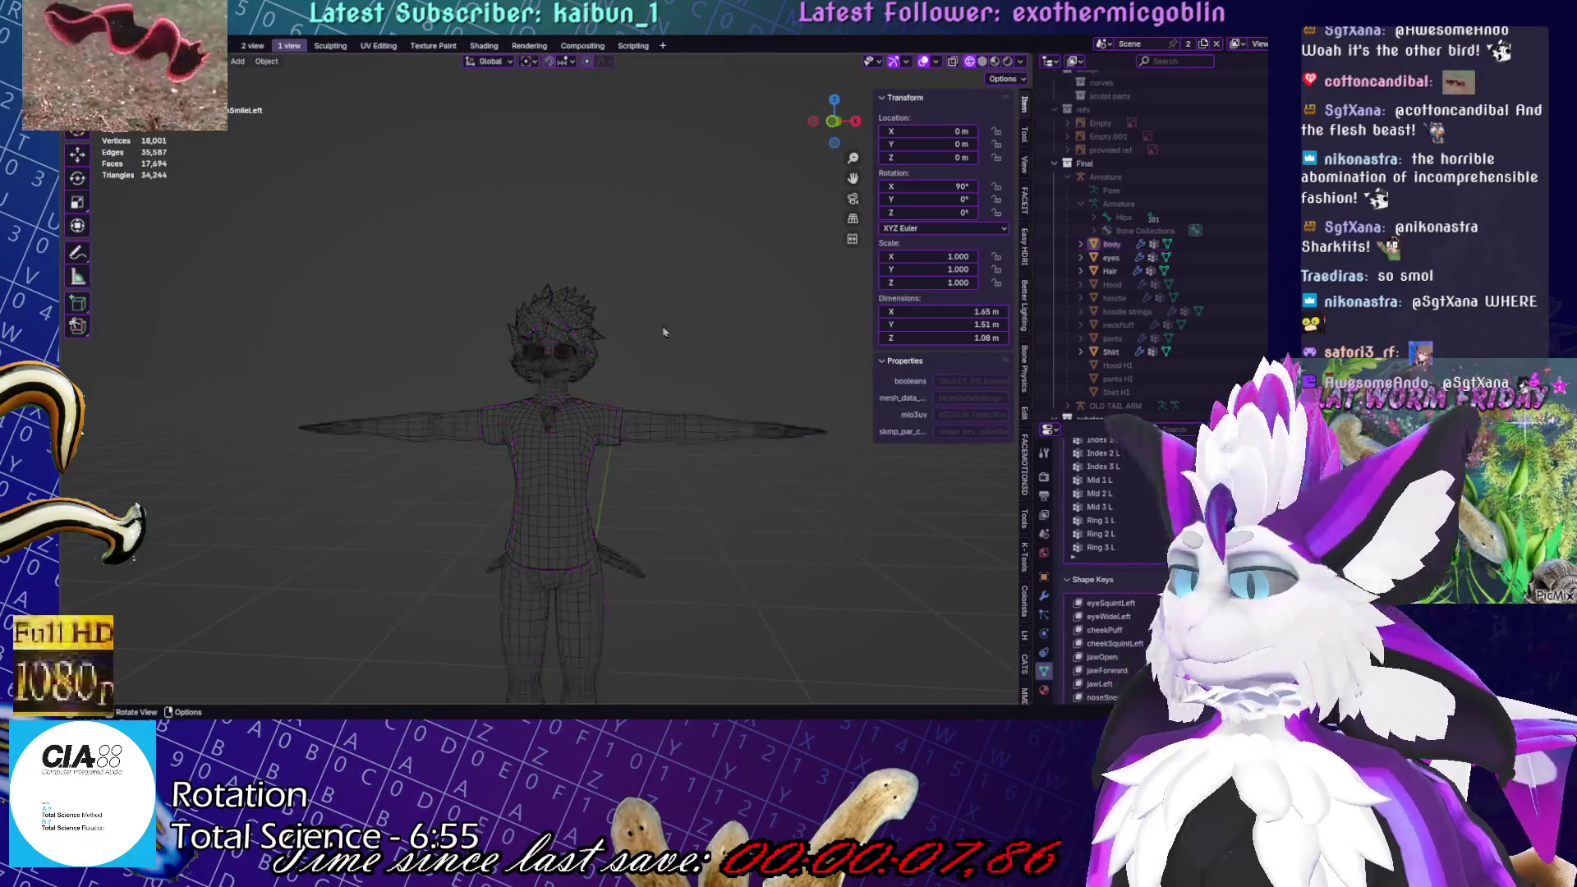
left_click(657, 434)
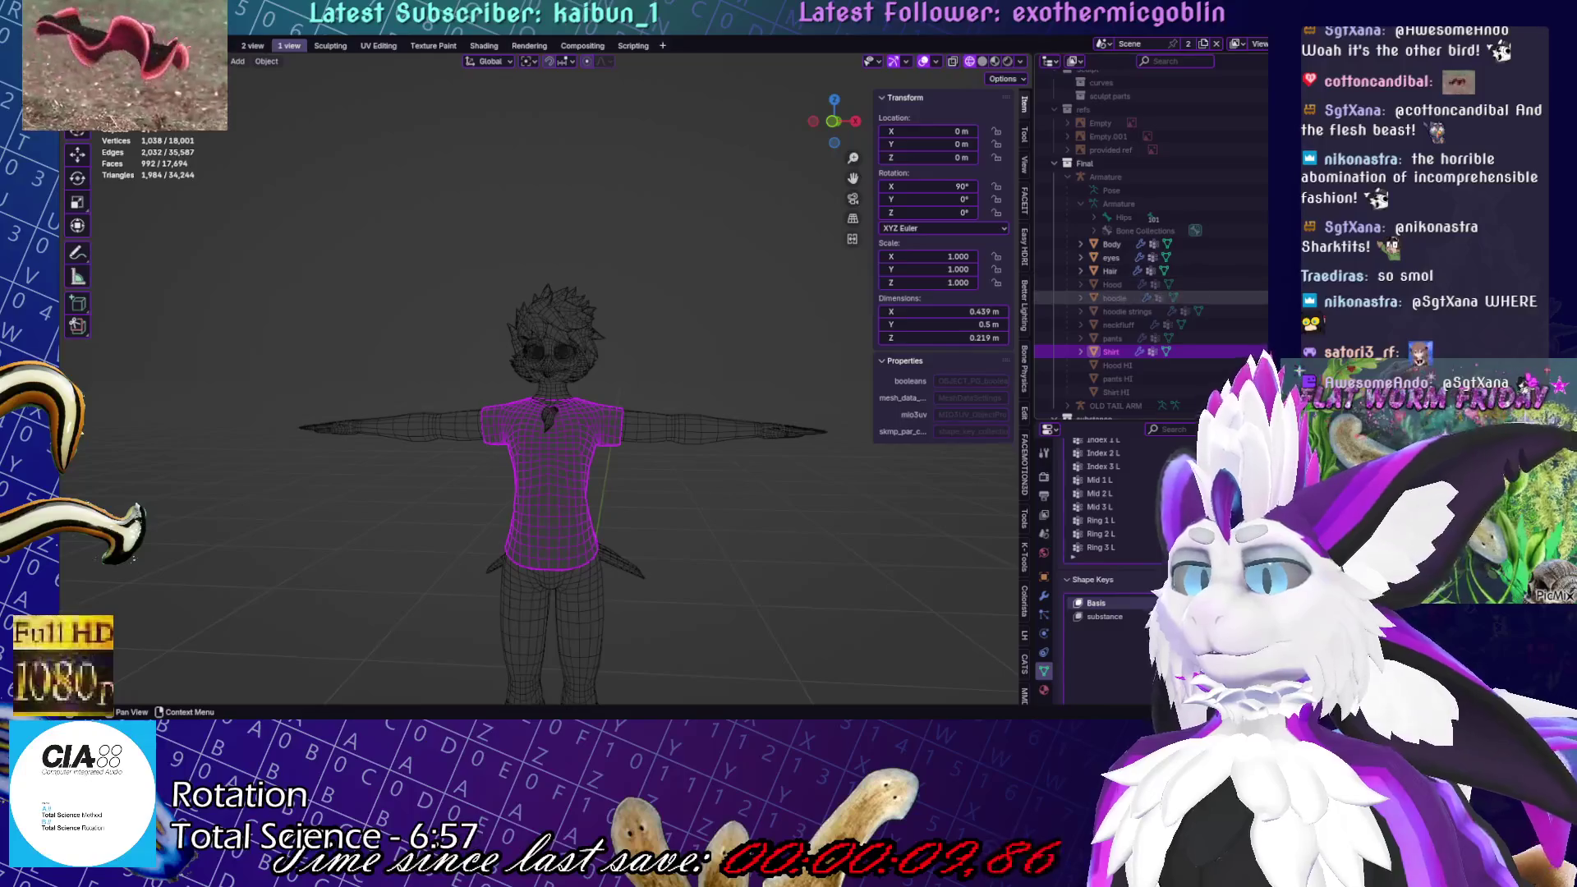
left_click(1115, 298)
left_click(443, 474)
left_click(668, 442)
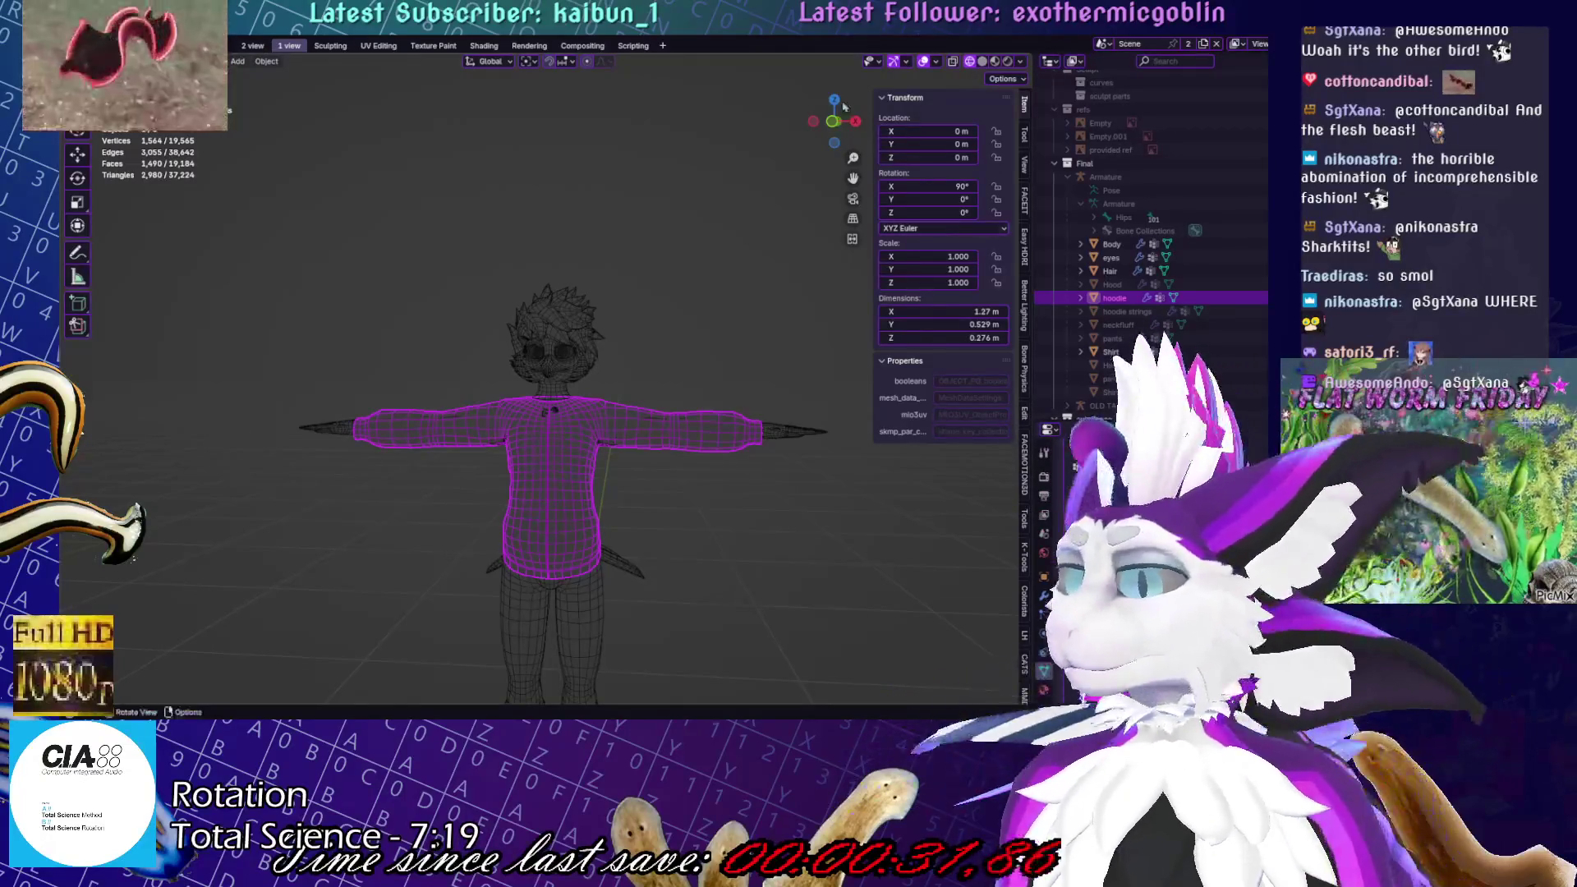
left_click(389, 47)
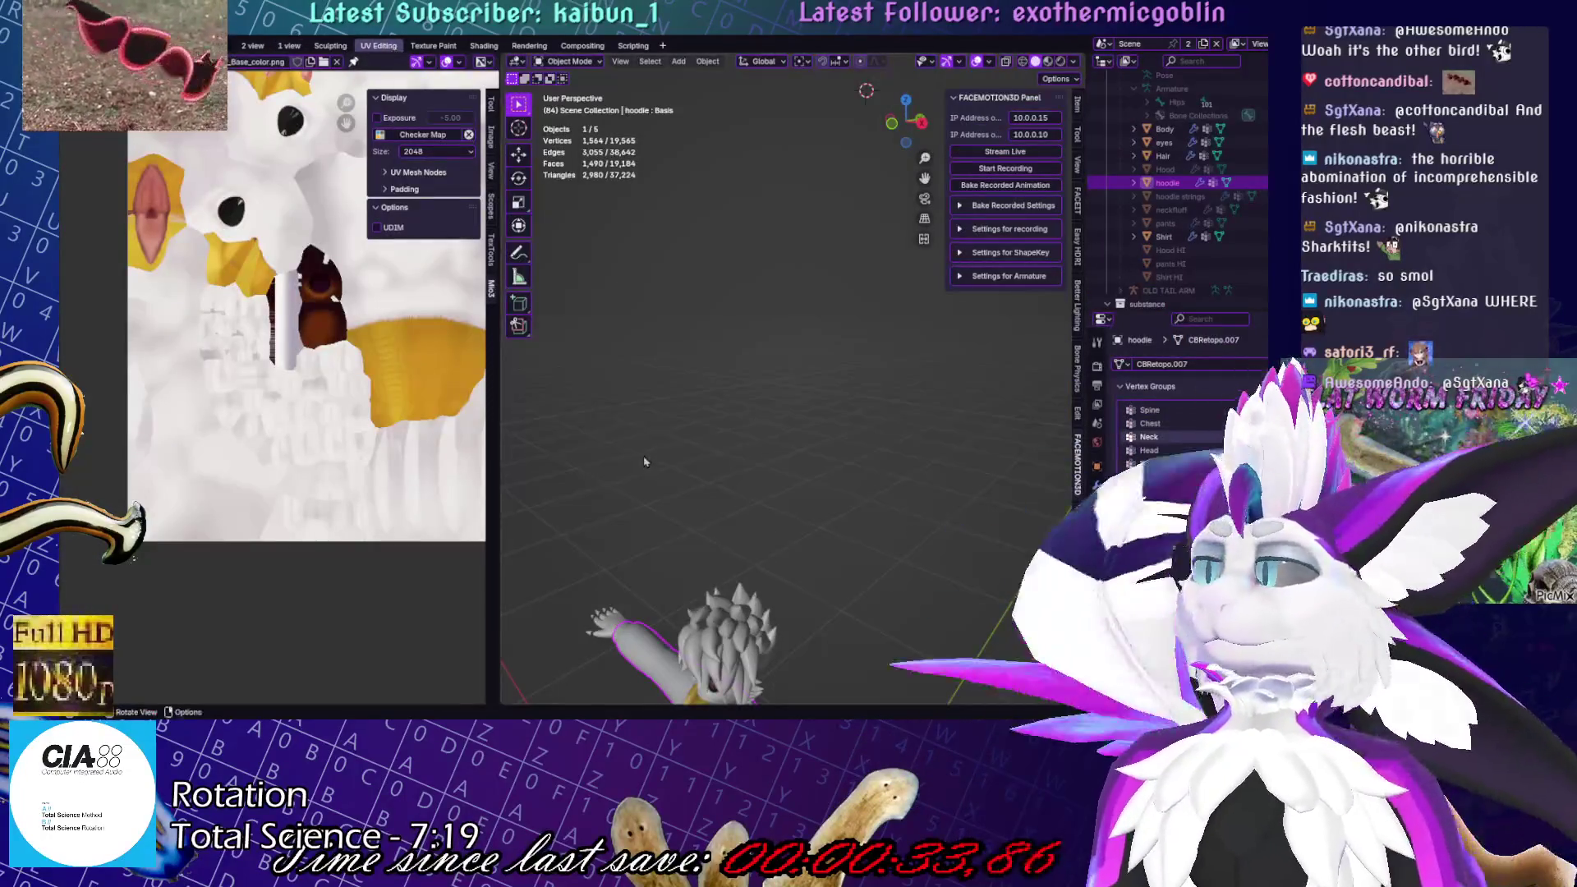
Select all of the hoodie's vertices in Edit Mode and inspect its UV layout
middle_click_drag(640, 458, 766, 498)
middle_click_drag(884, 485, 807, 443)
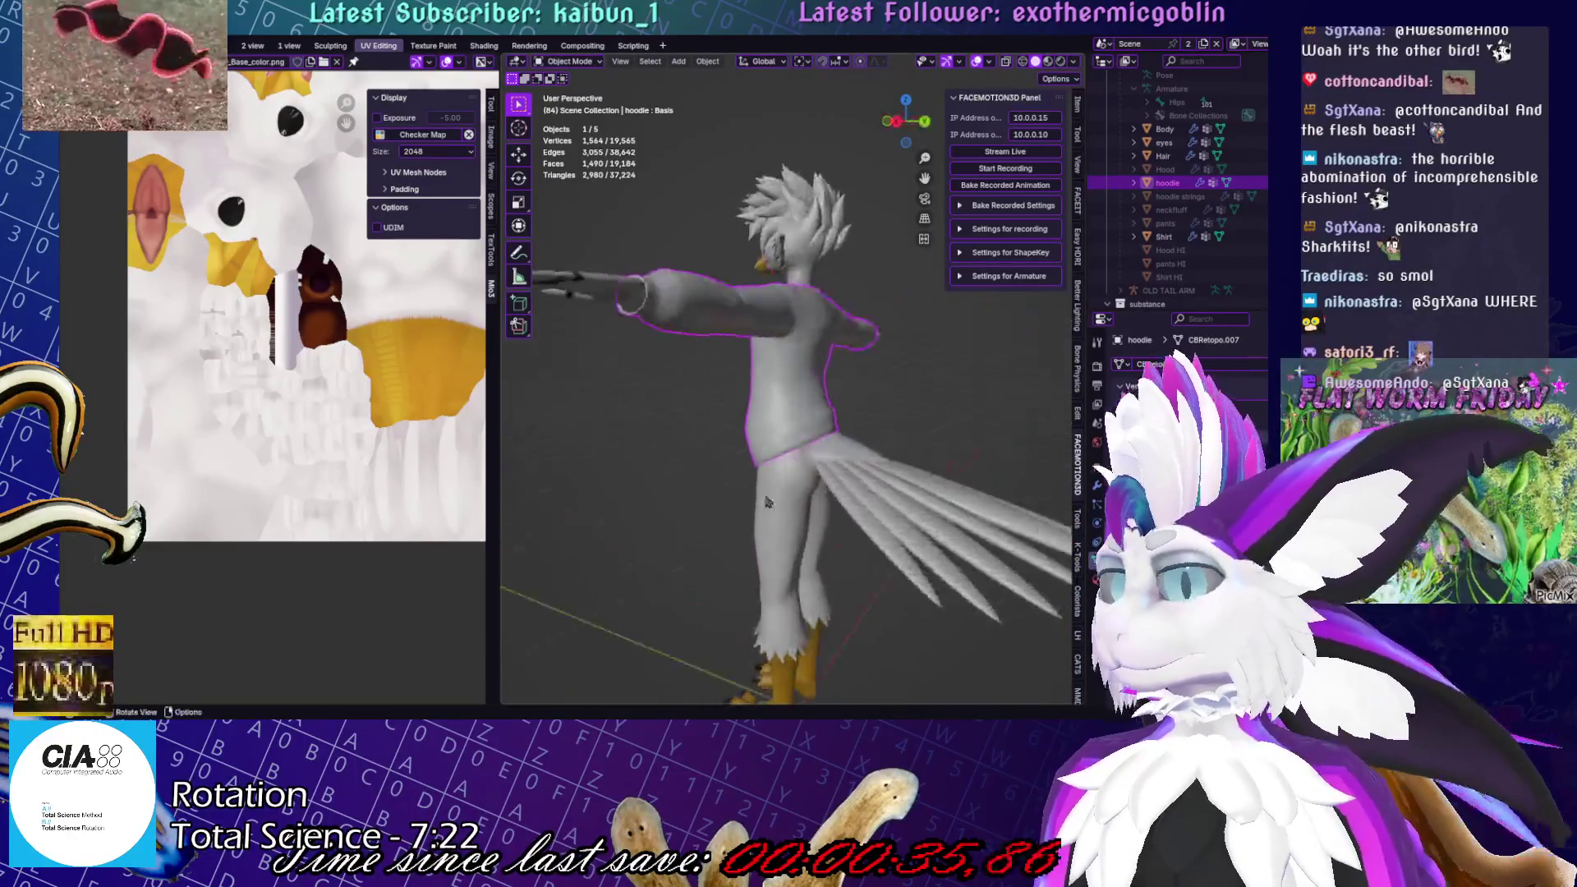
key("Tab")
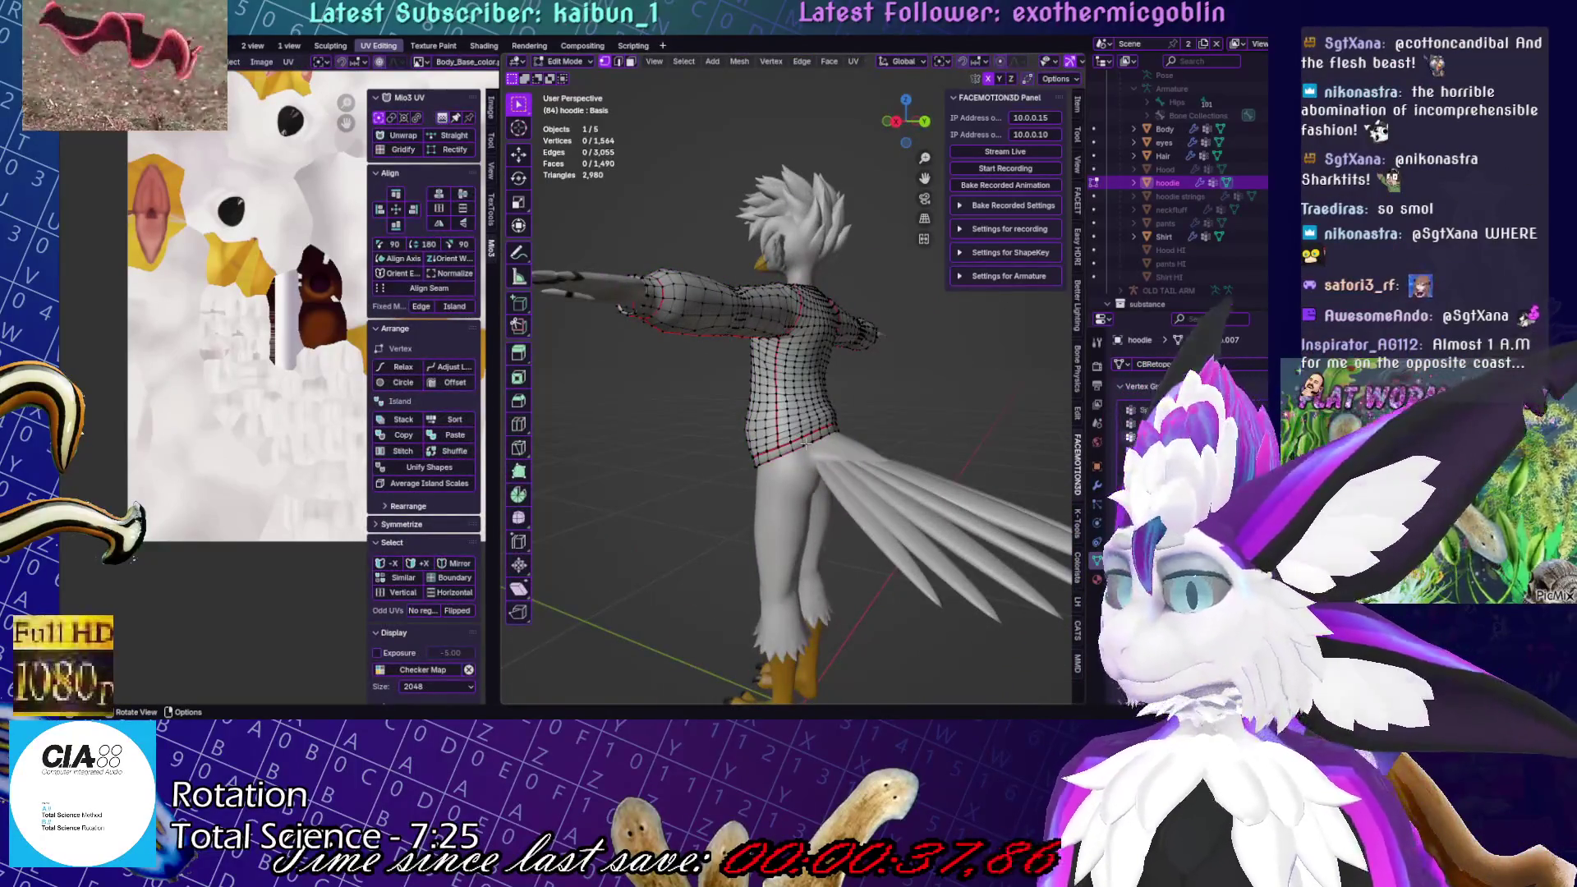
scroll(807, 444, "up", 5)
key("a")
scroll(967, 325, "down", 5)
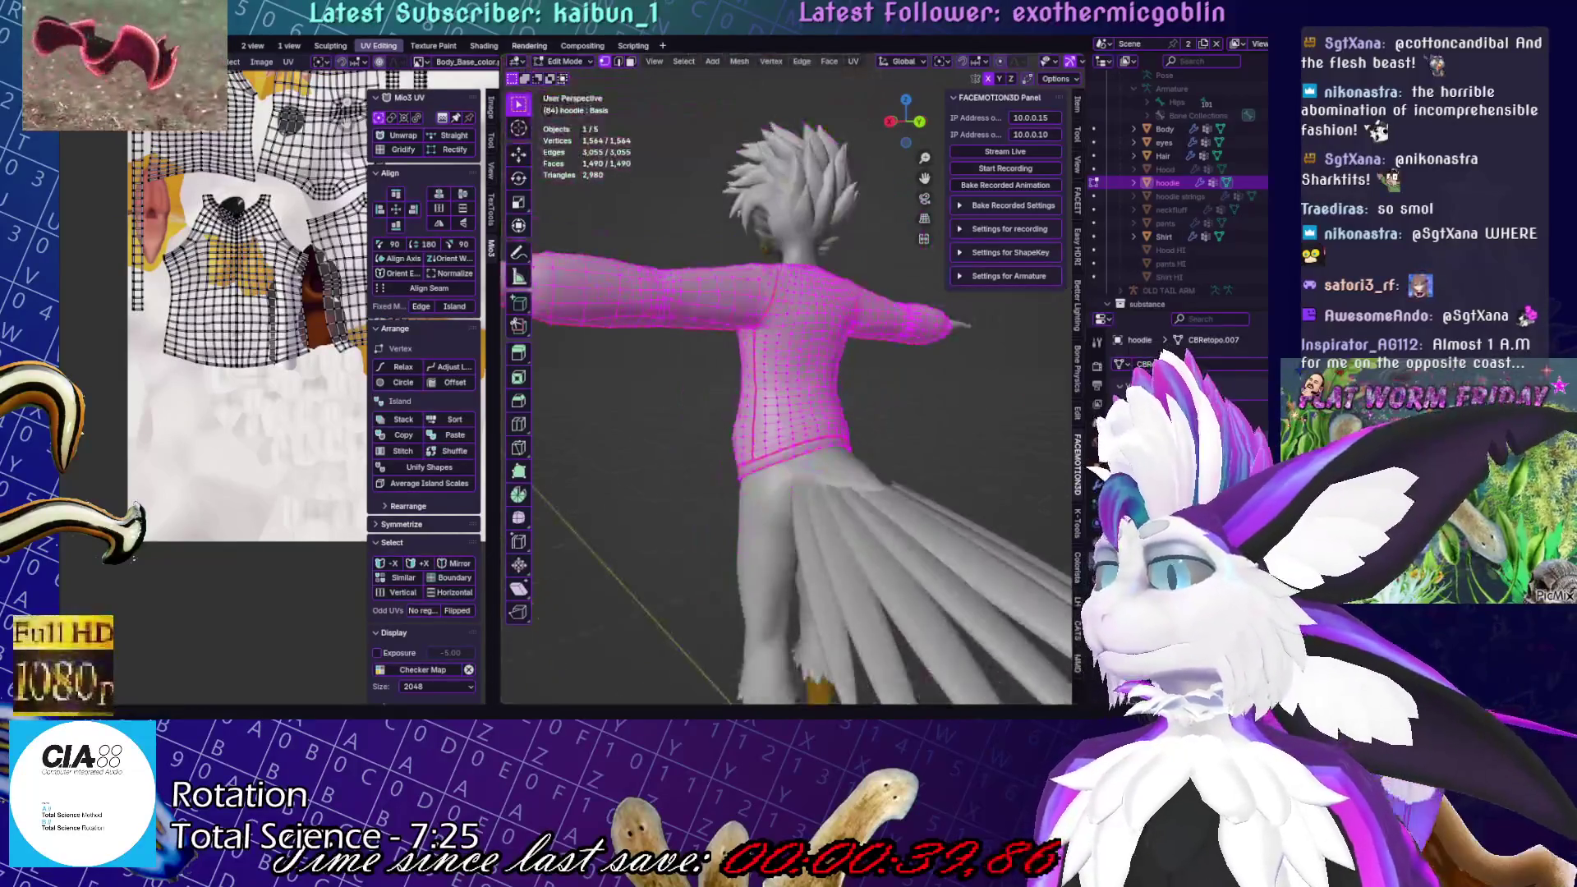
scroll(247, 329, "up", 3)
middle_click_drag(246, 328, 297, 472)
scroll(297, 472, "down", 3)
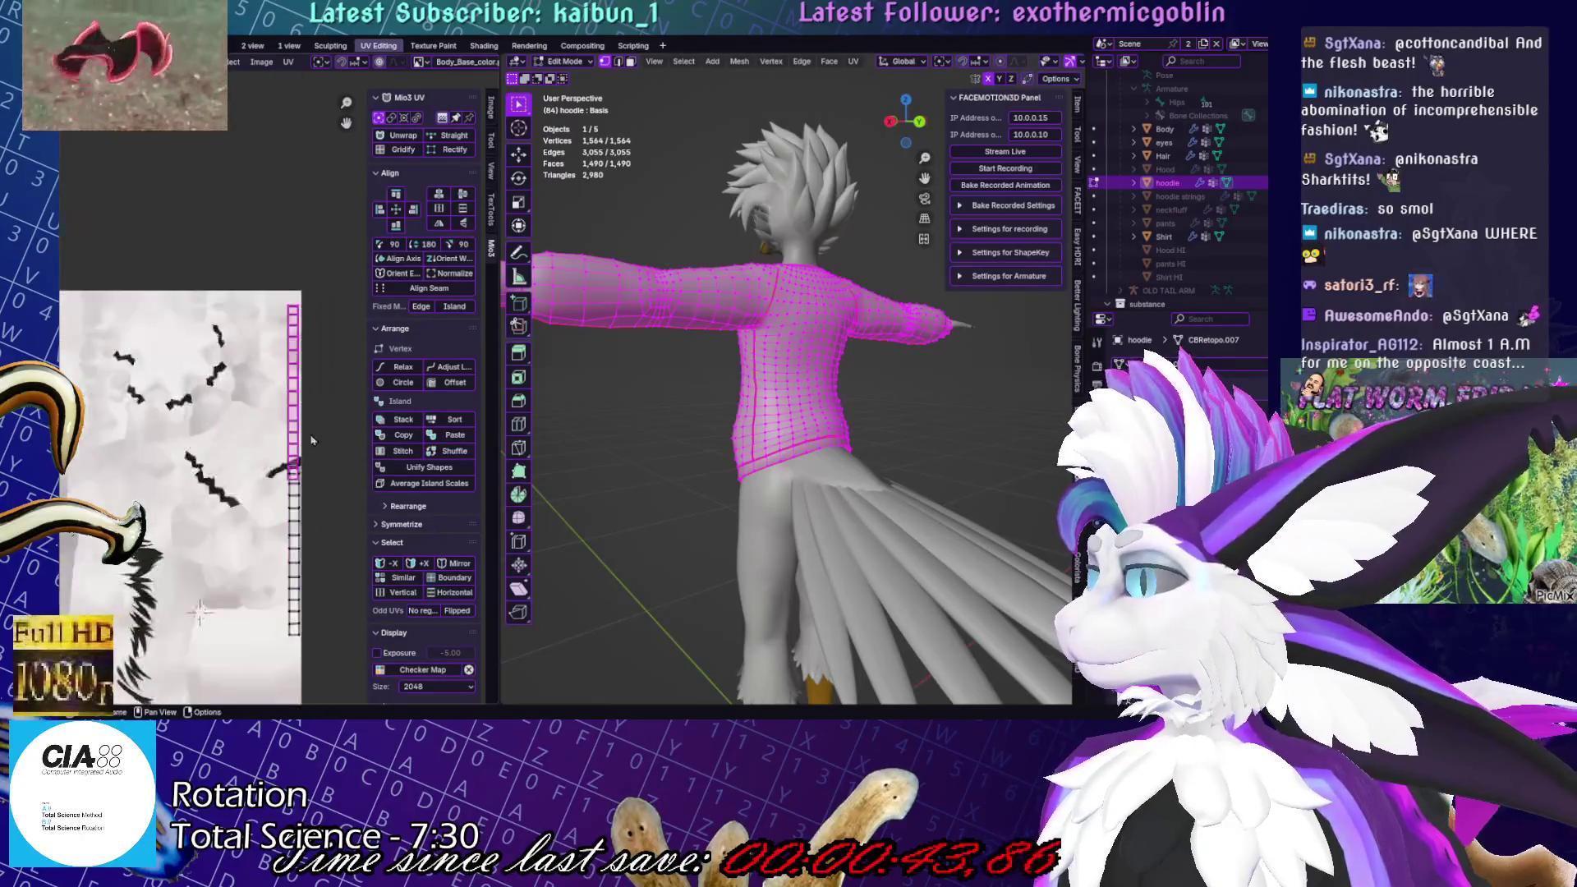
key("Tab")
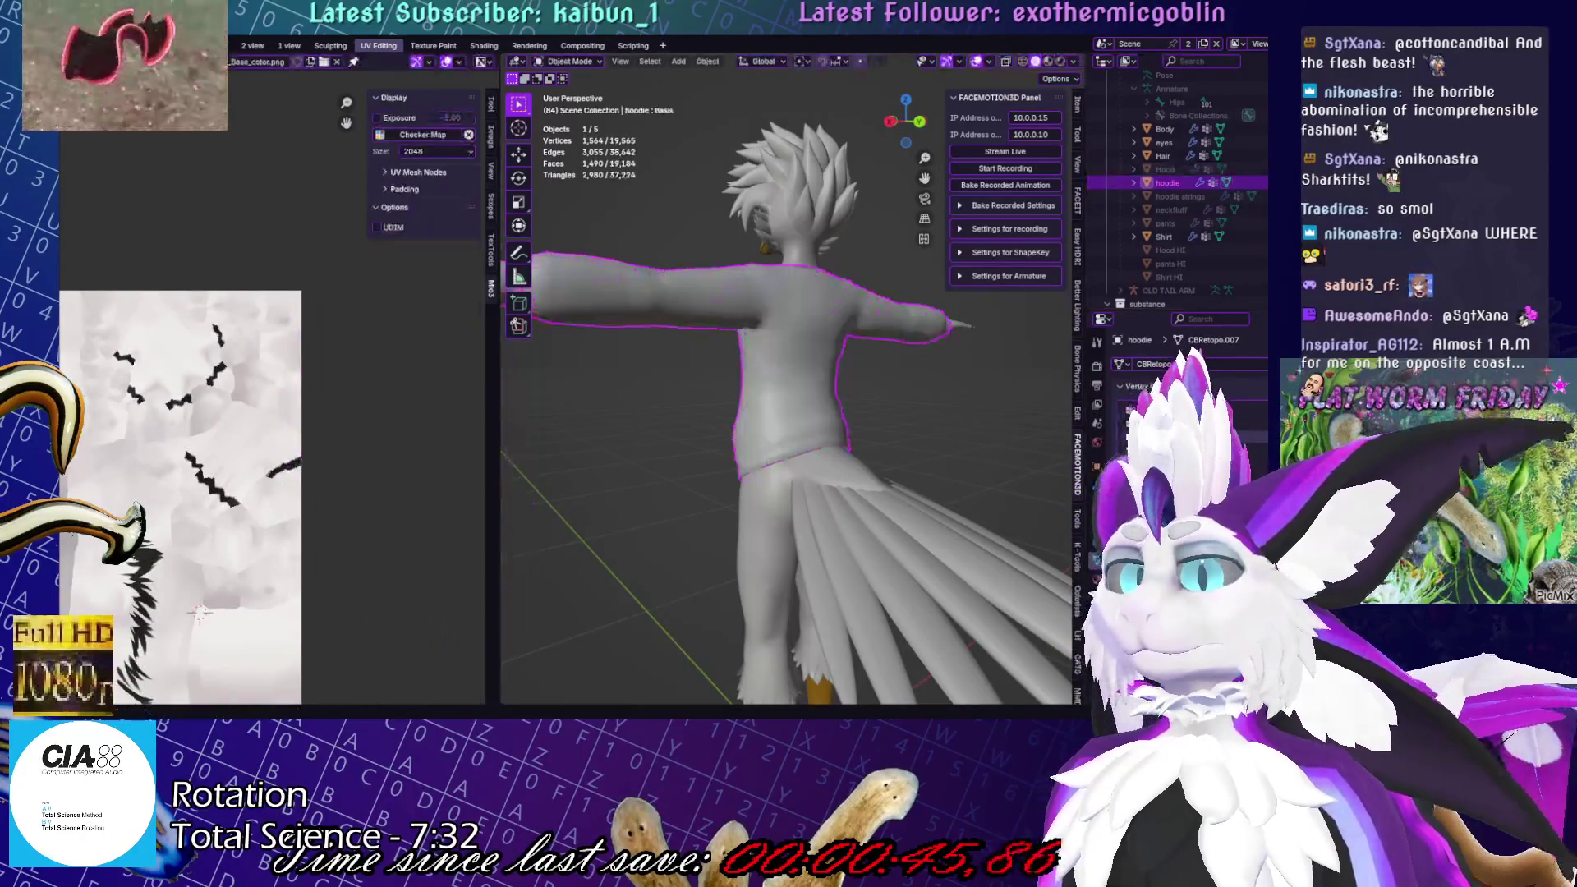
Unhide the pants and, editing them with the hoodie, shorten and lower the narrow UV strip
left_click(1206, 223)
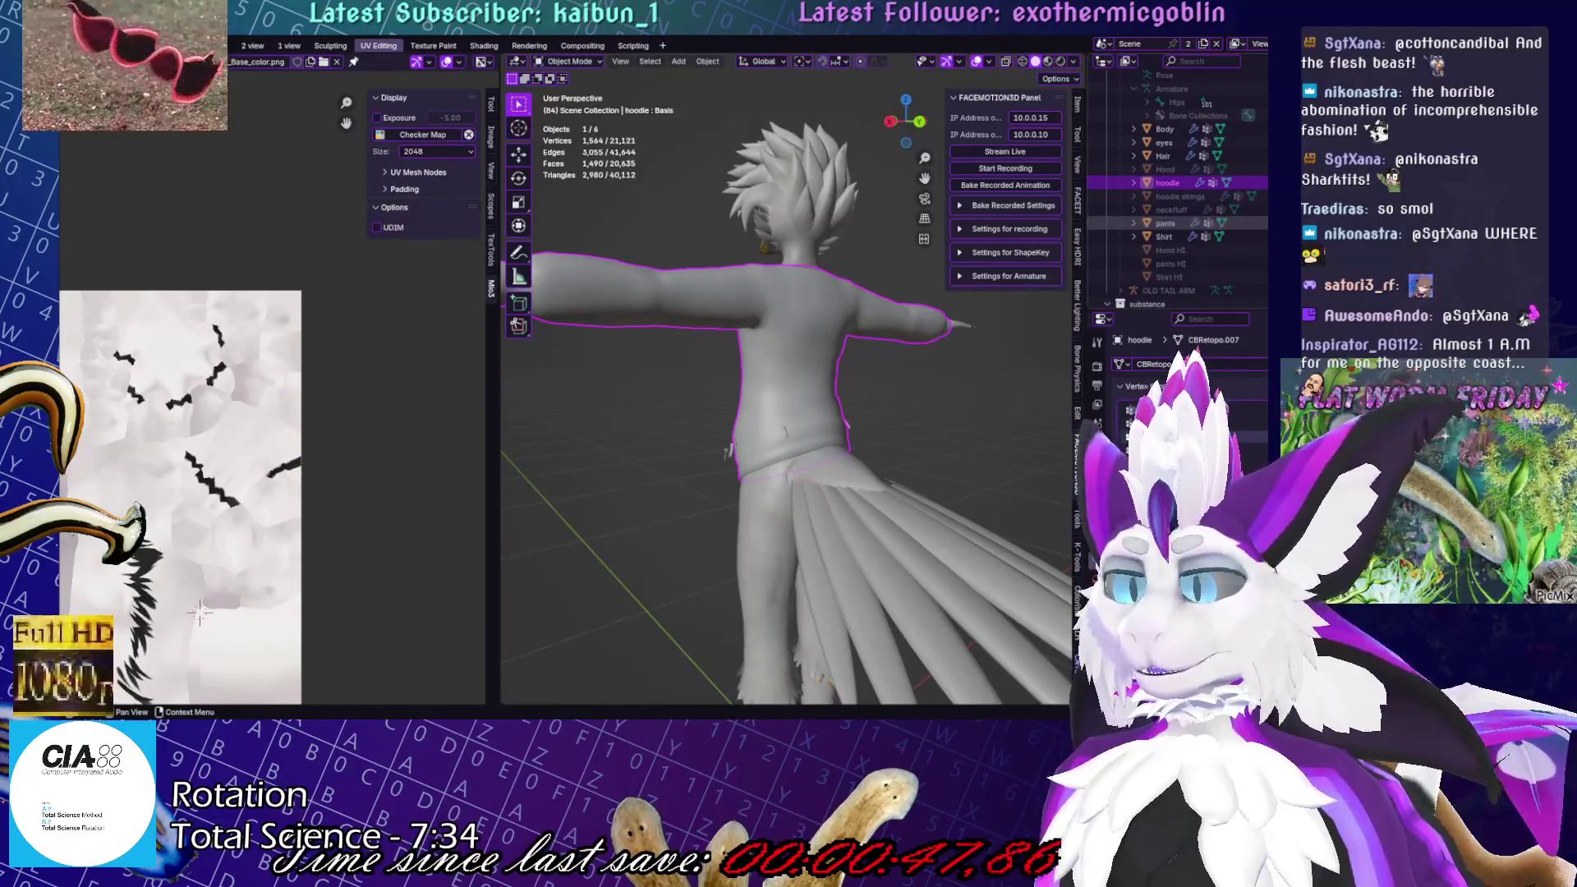
left_click(1173, 224)
left_click(750, 428, "shift")
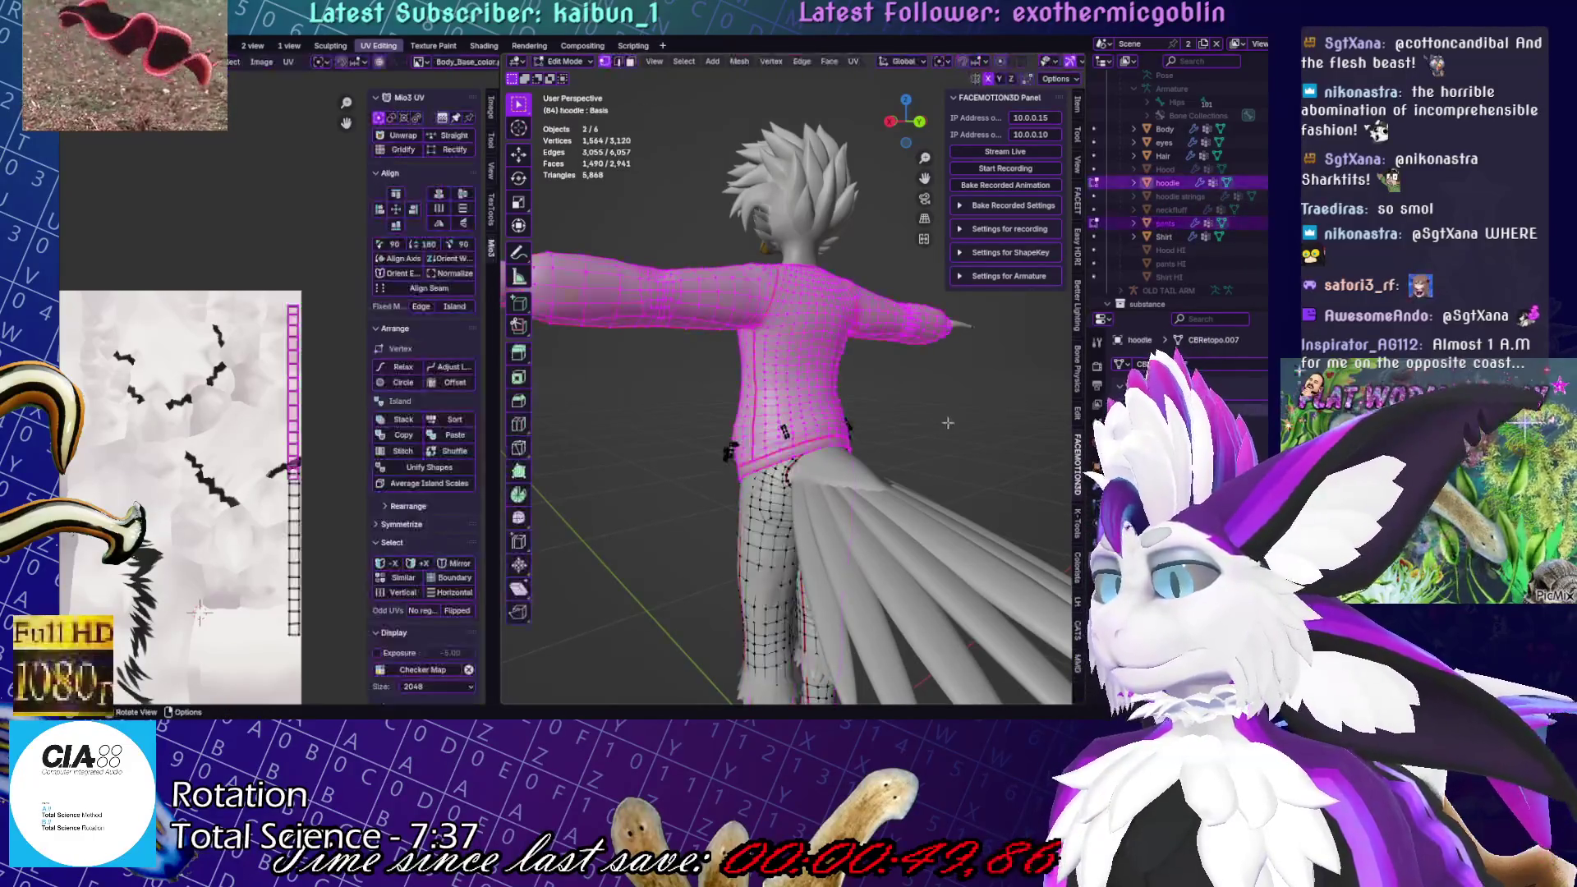
key("Tab")
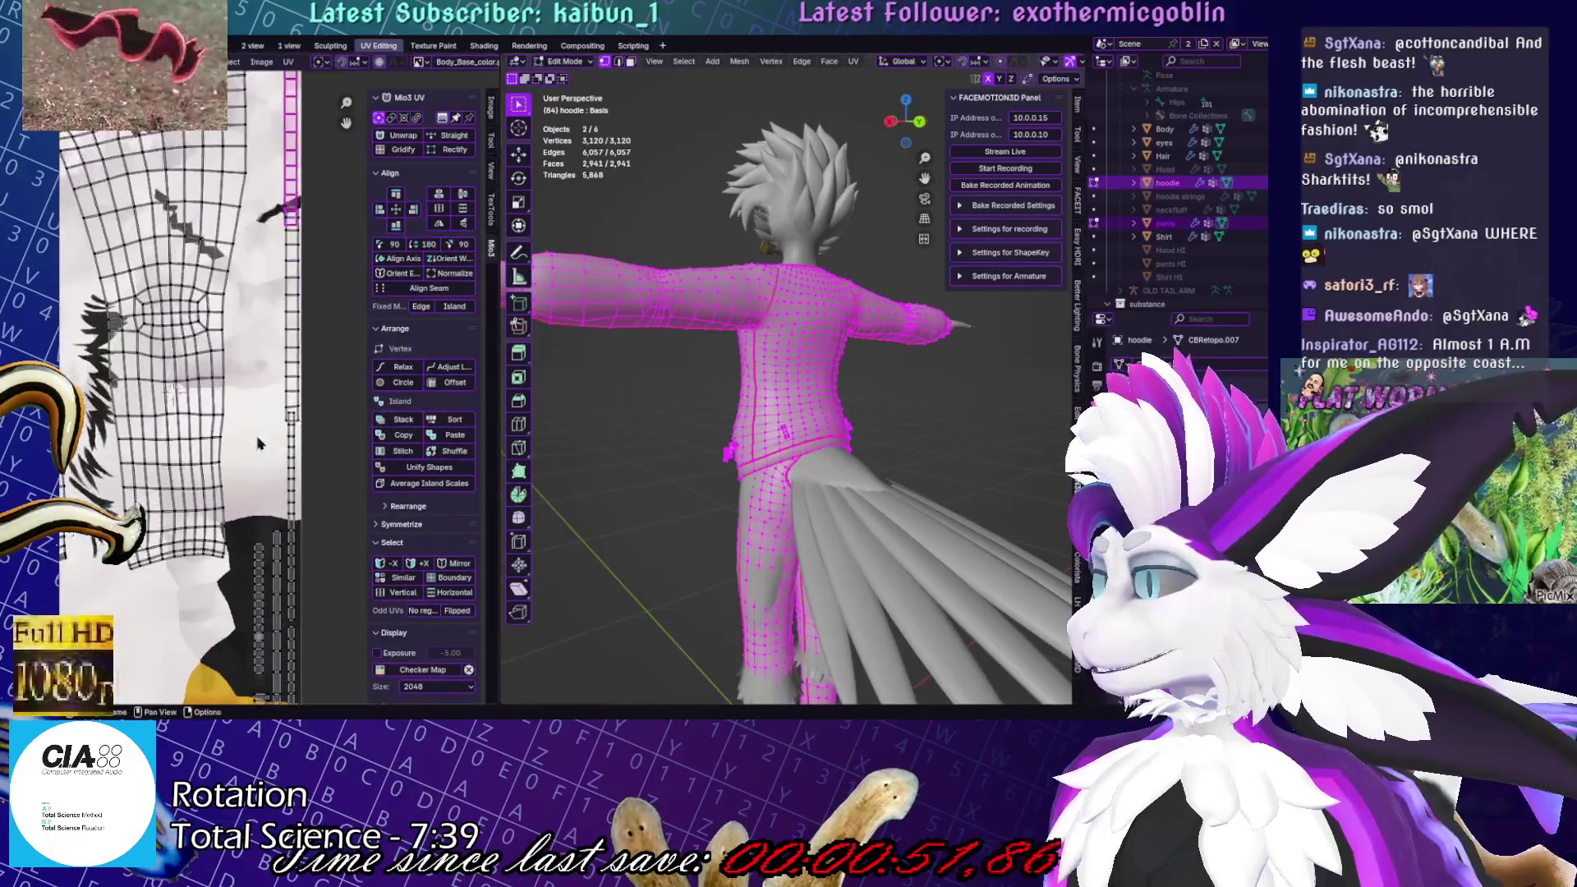
middle_click_drag(341, 484, 320, 565)
key("s")
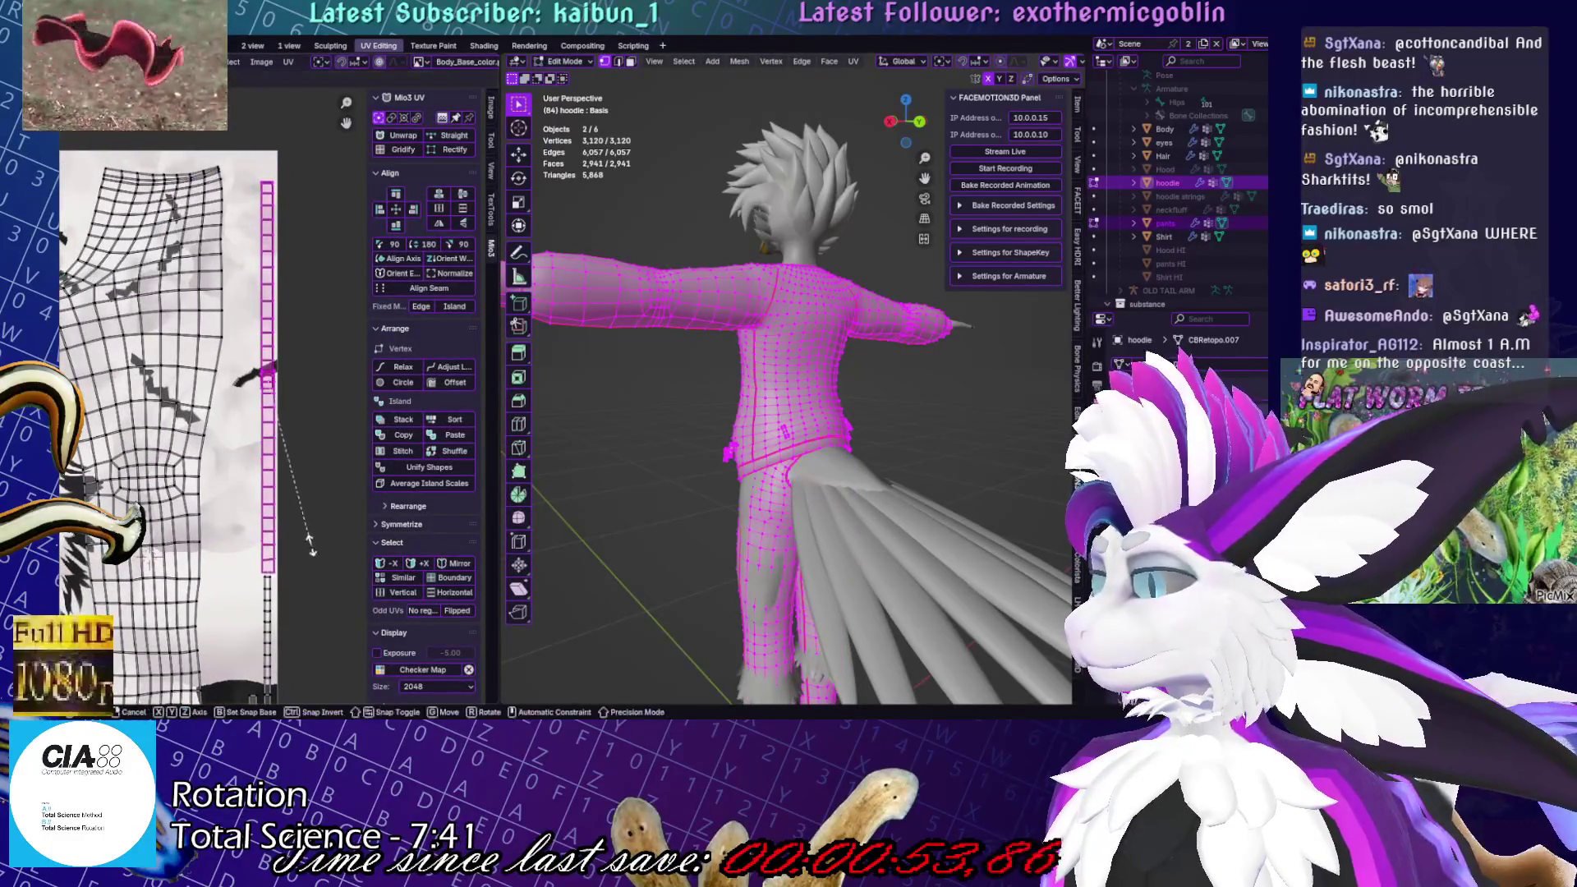
key("g")
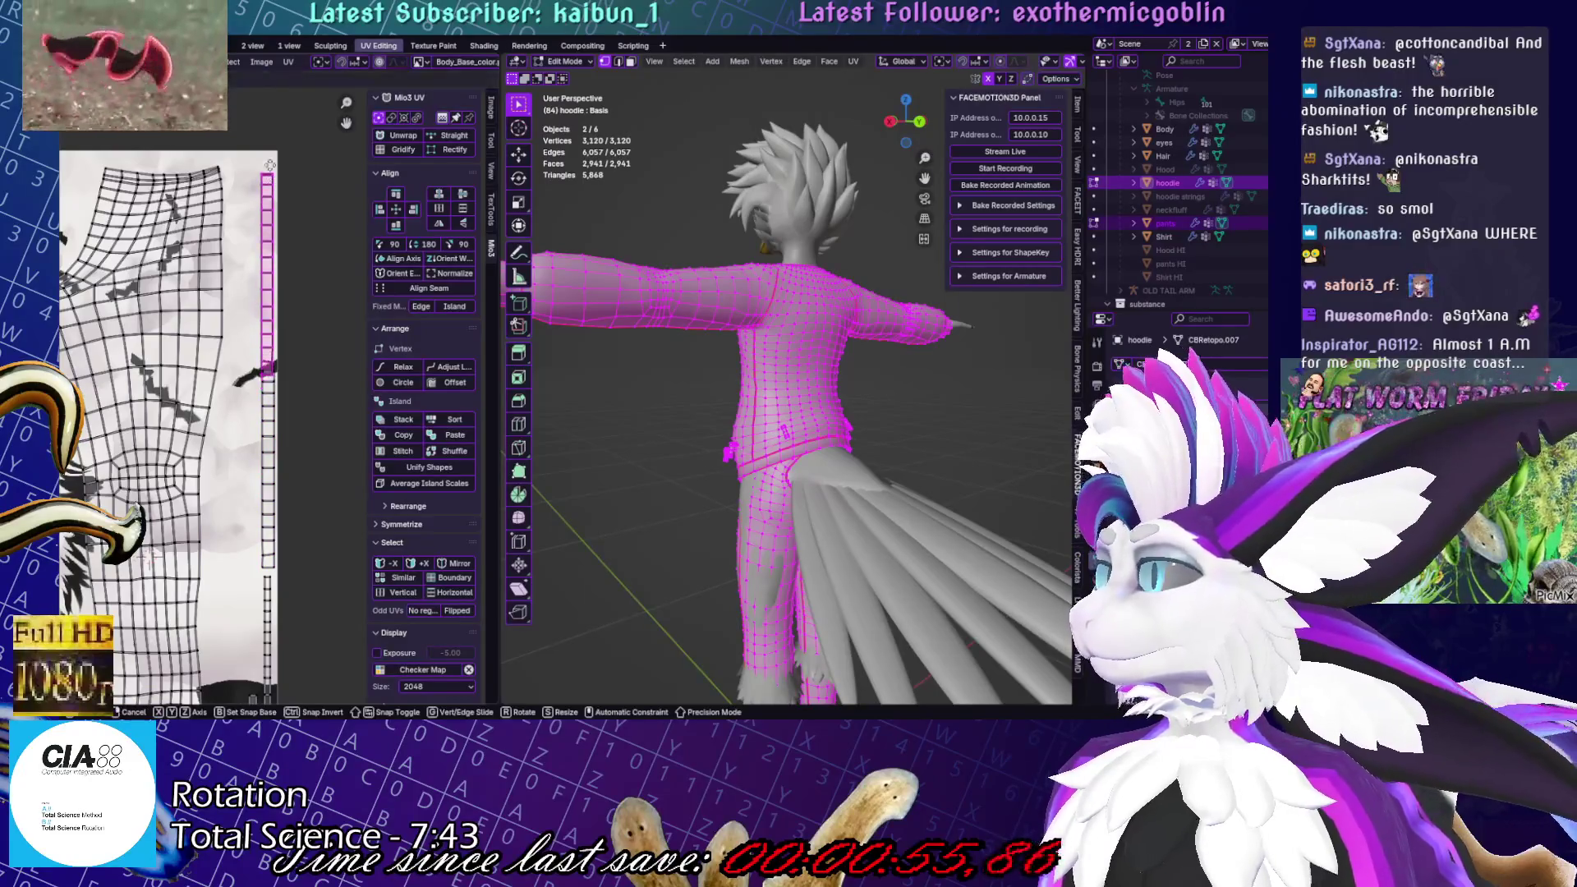
mouse_move(301, 475)
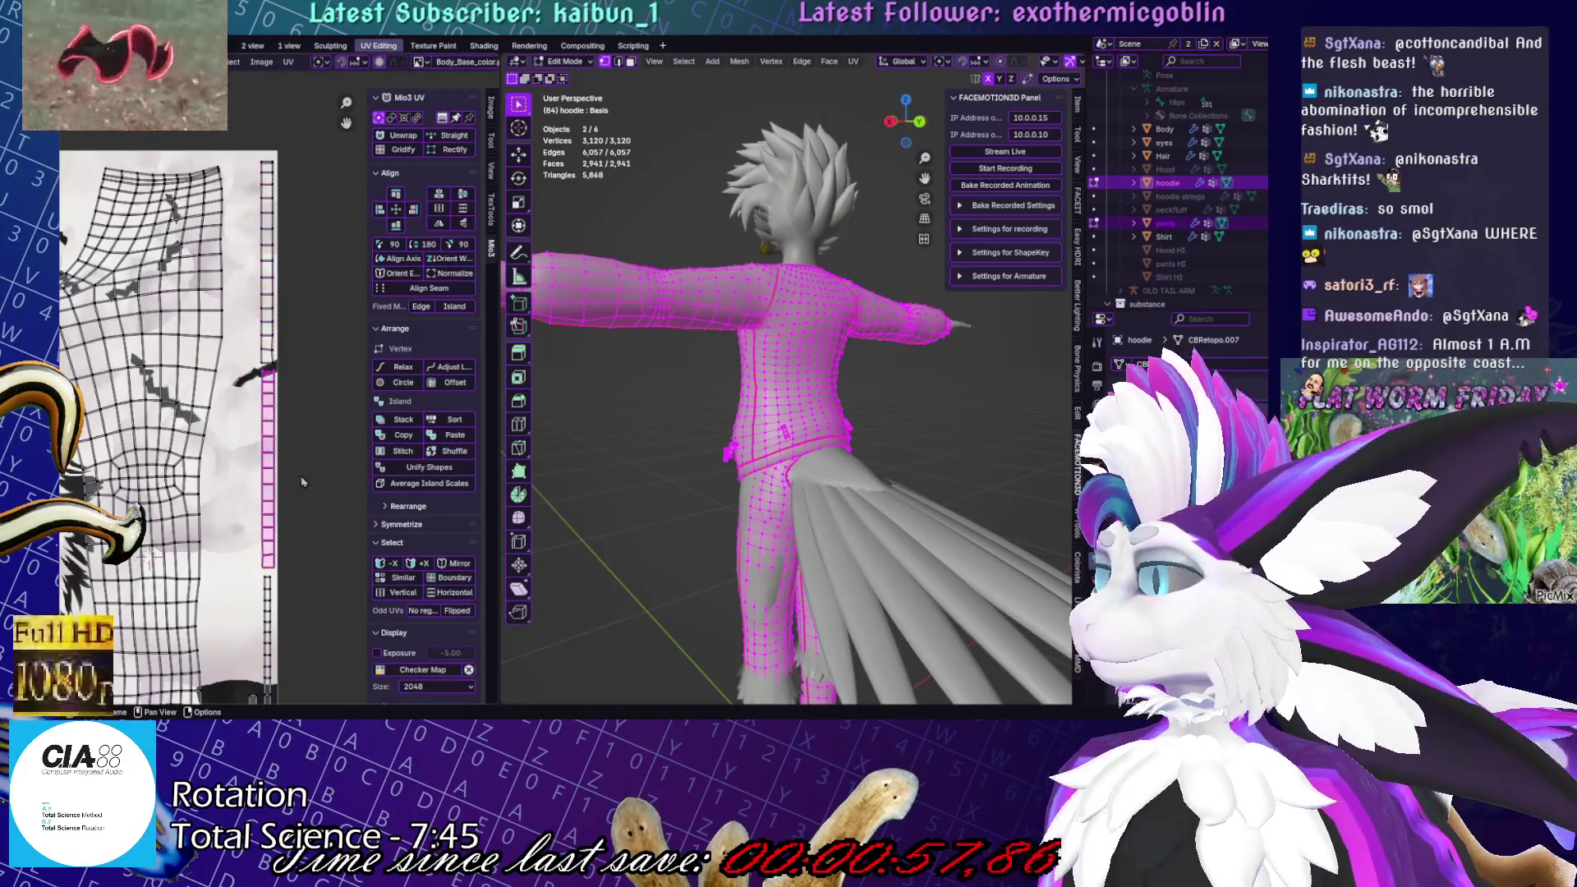
left_click(300, 429)
scroll(300, 424, "down", 4)
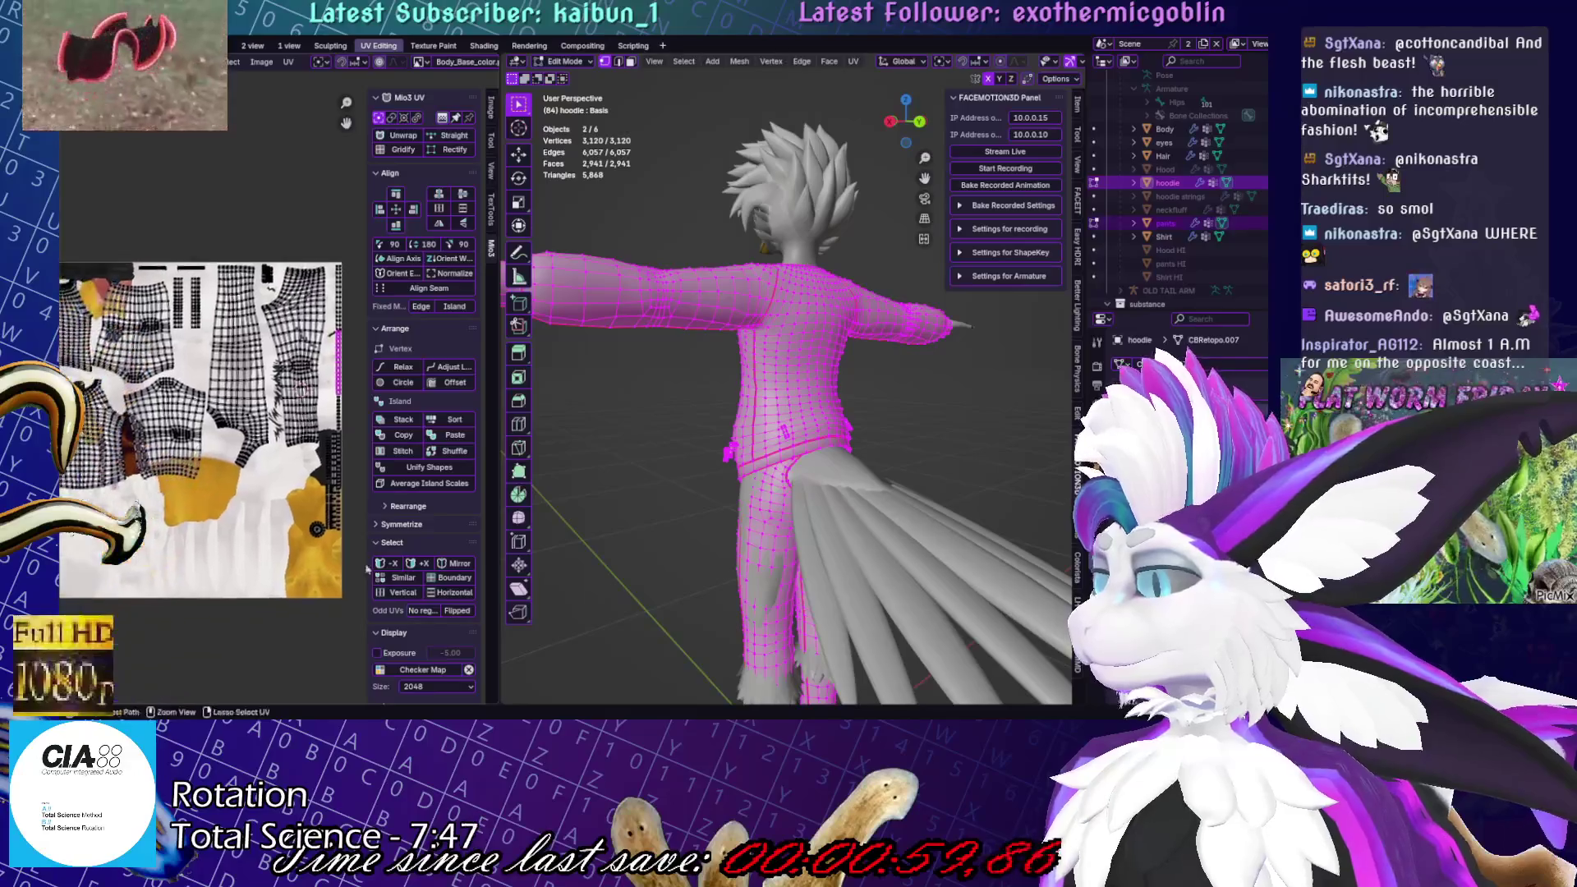
Save Yuruse.blend, deselect everything and return to Object Mode in front view
key("ctrl+s")
key("alt+a")
middle_click_drag(903, 411, 967, 428)
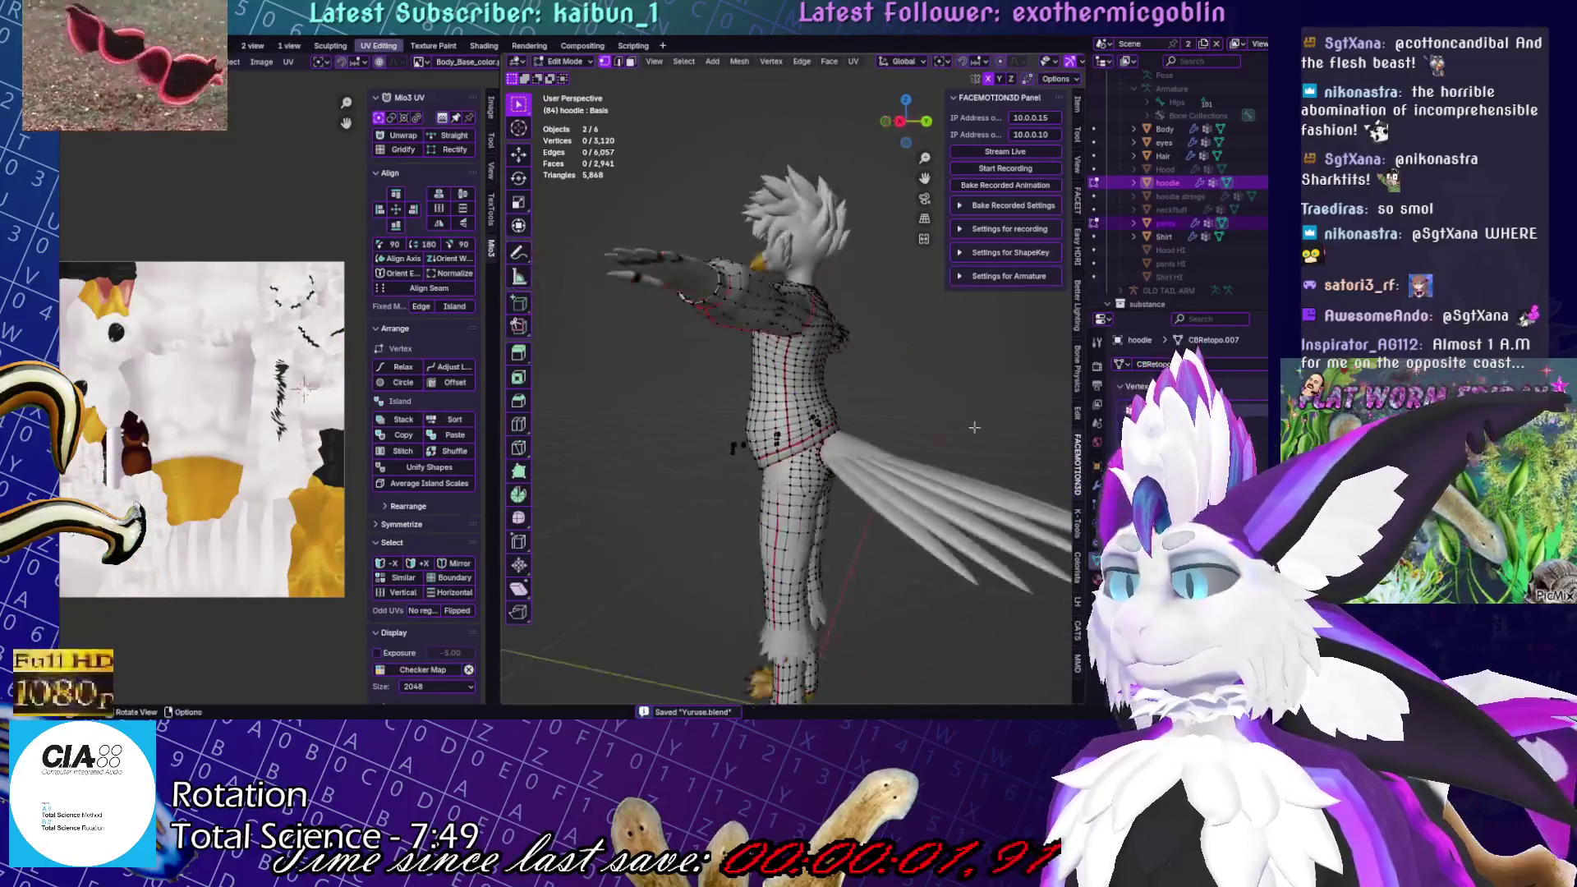
key("KP_1")
key("Tab")
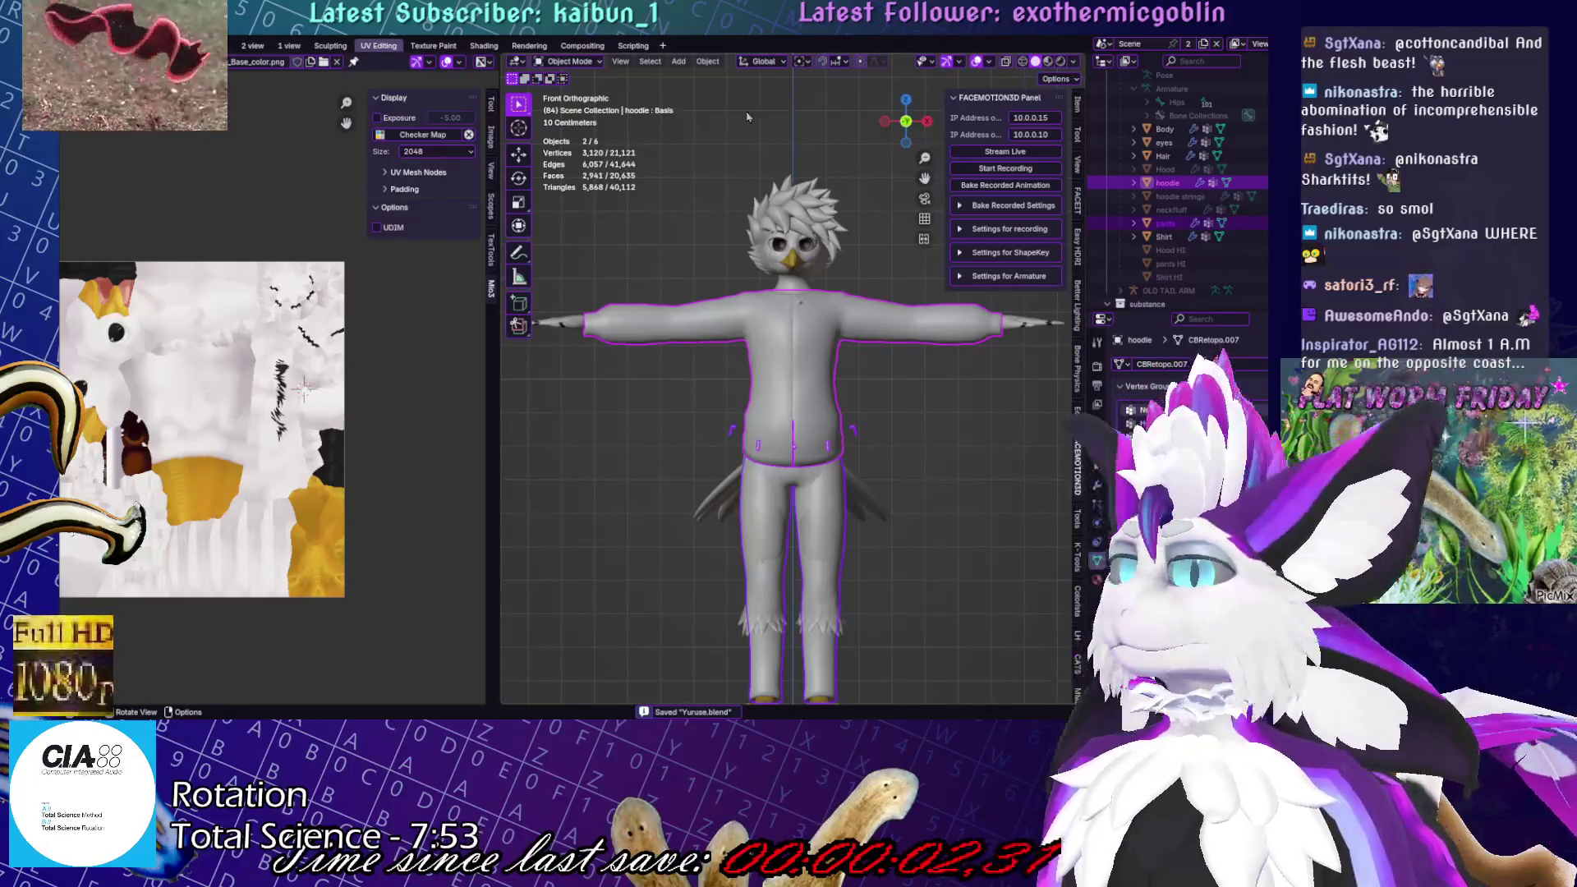
Add a plane mesh, scale it to about a third and move it vertically
left_click(679, 62)
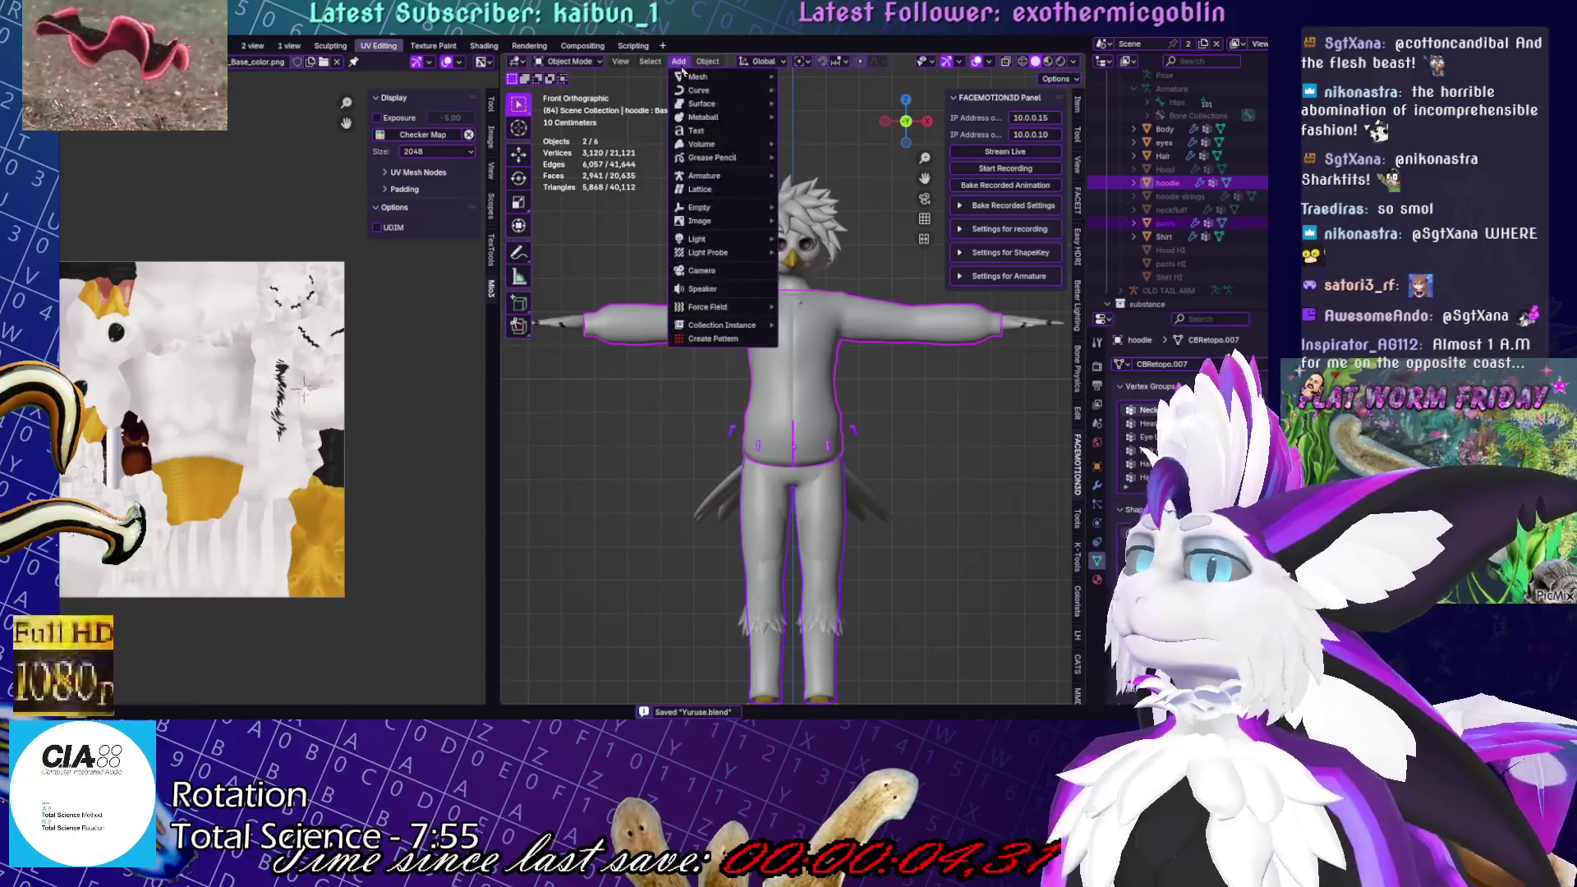
mouse_move(723, 77)
left_click(846, 75)
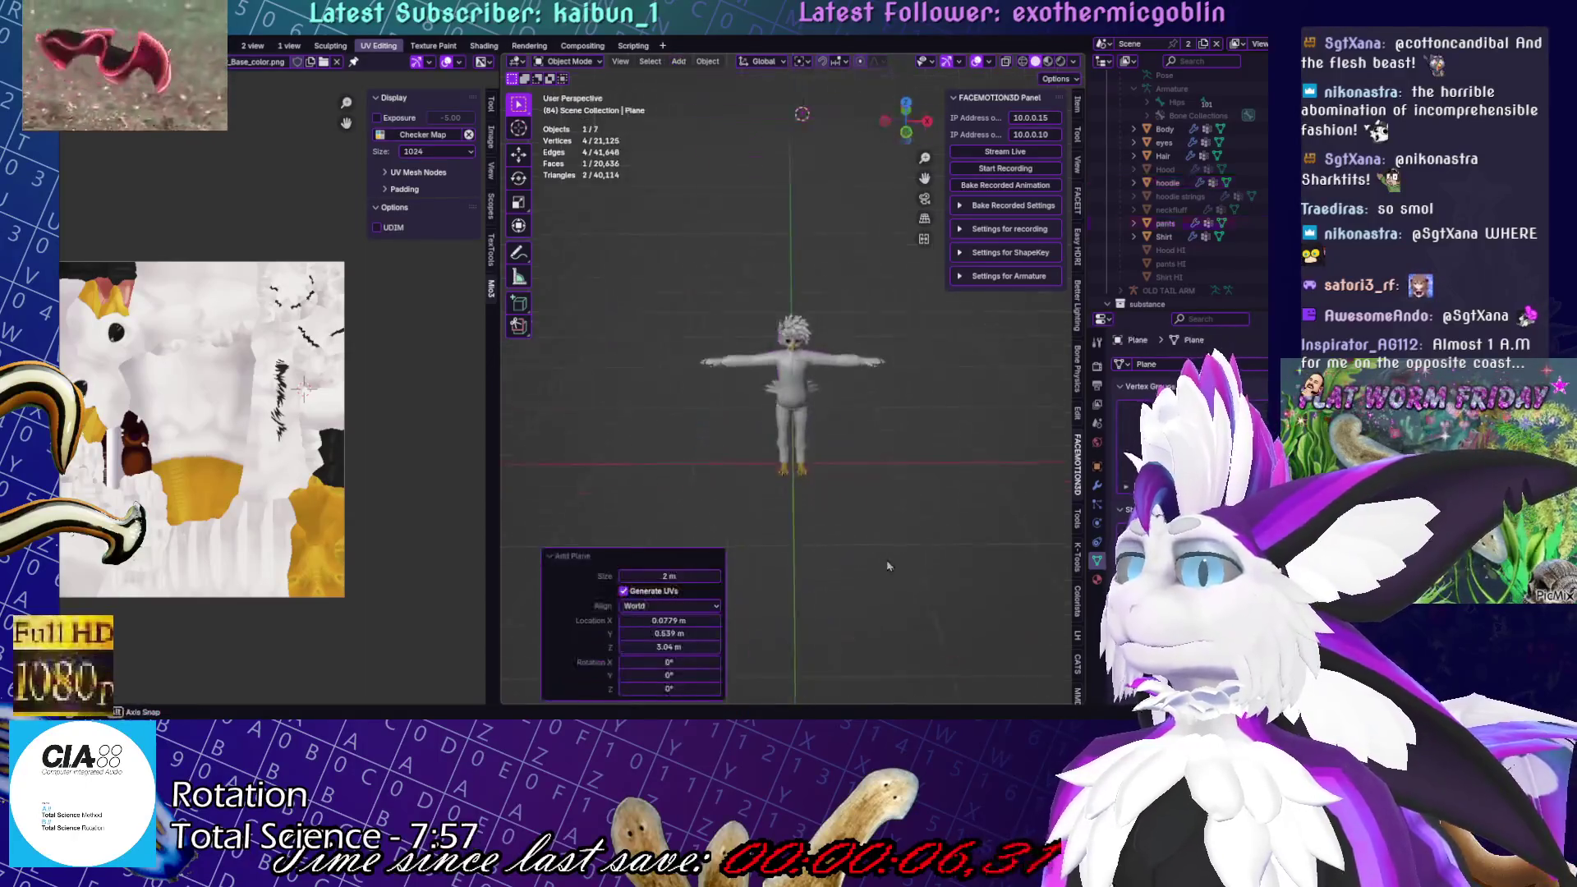
key("Tab")
key("s")
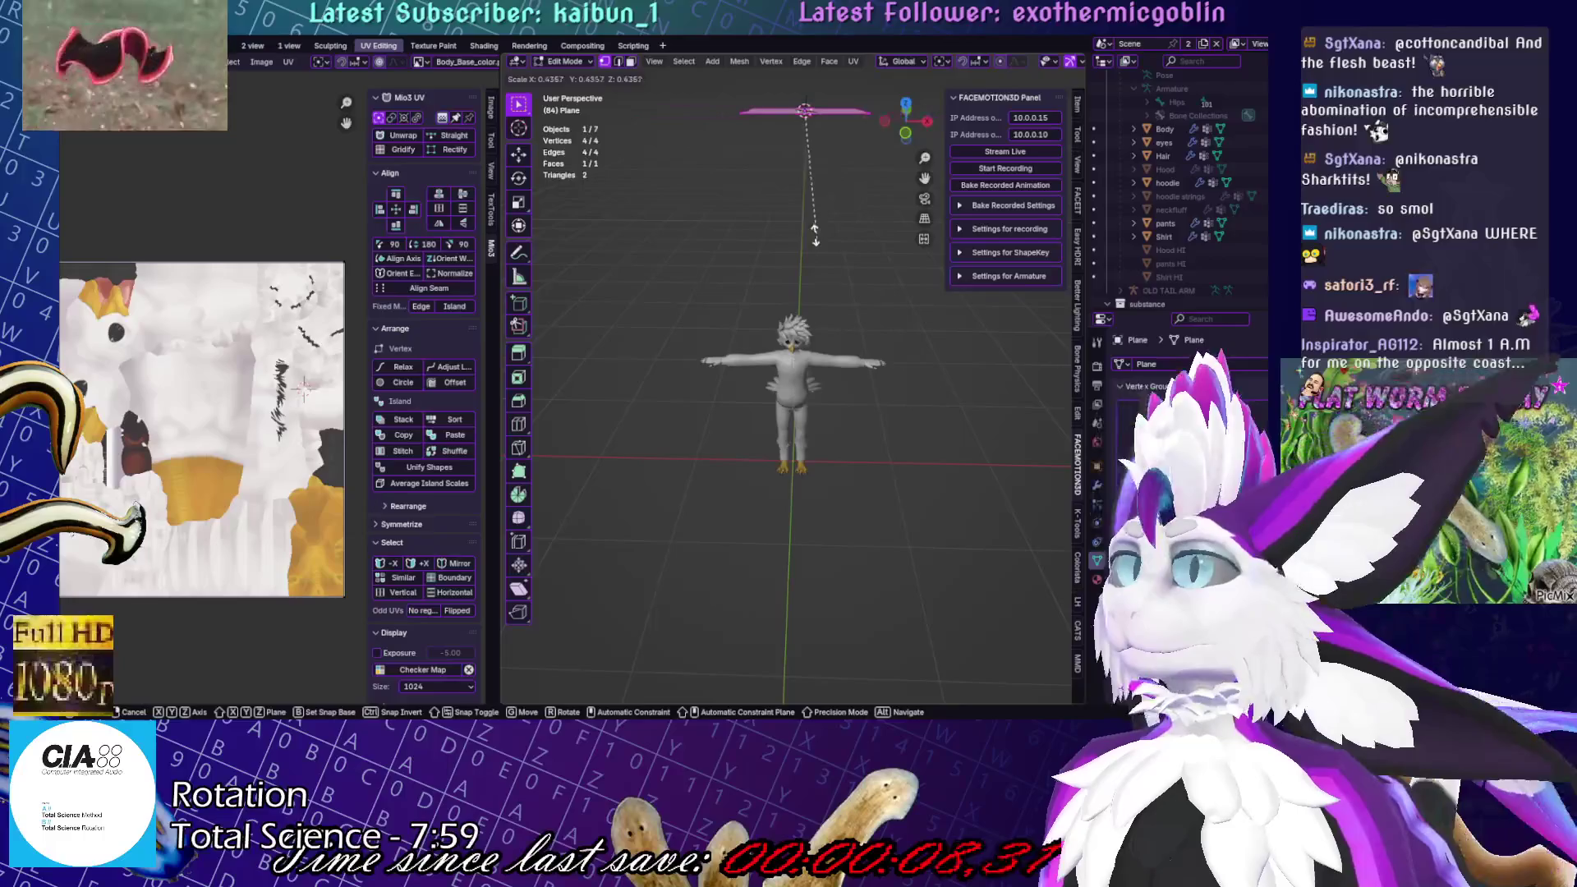
left_click(815, 220)
key("g")
key("z")
left_click(834, 532)
Rotate the plane about 90 degrees upright, shrink it further and tilt it diagonally
middle_click_drag(833, 532, 803, 349, "alt")
key("r")
left_click(756, 460)
mouse_move(756, 460)
middle_mouse_down()
mouse_move(793, 483)
mouse_move(788, 468)
mouse_move(846, 464)
middle_mouse_up()
key("s")
left_click(809, 452)
key("r")
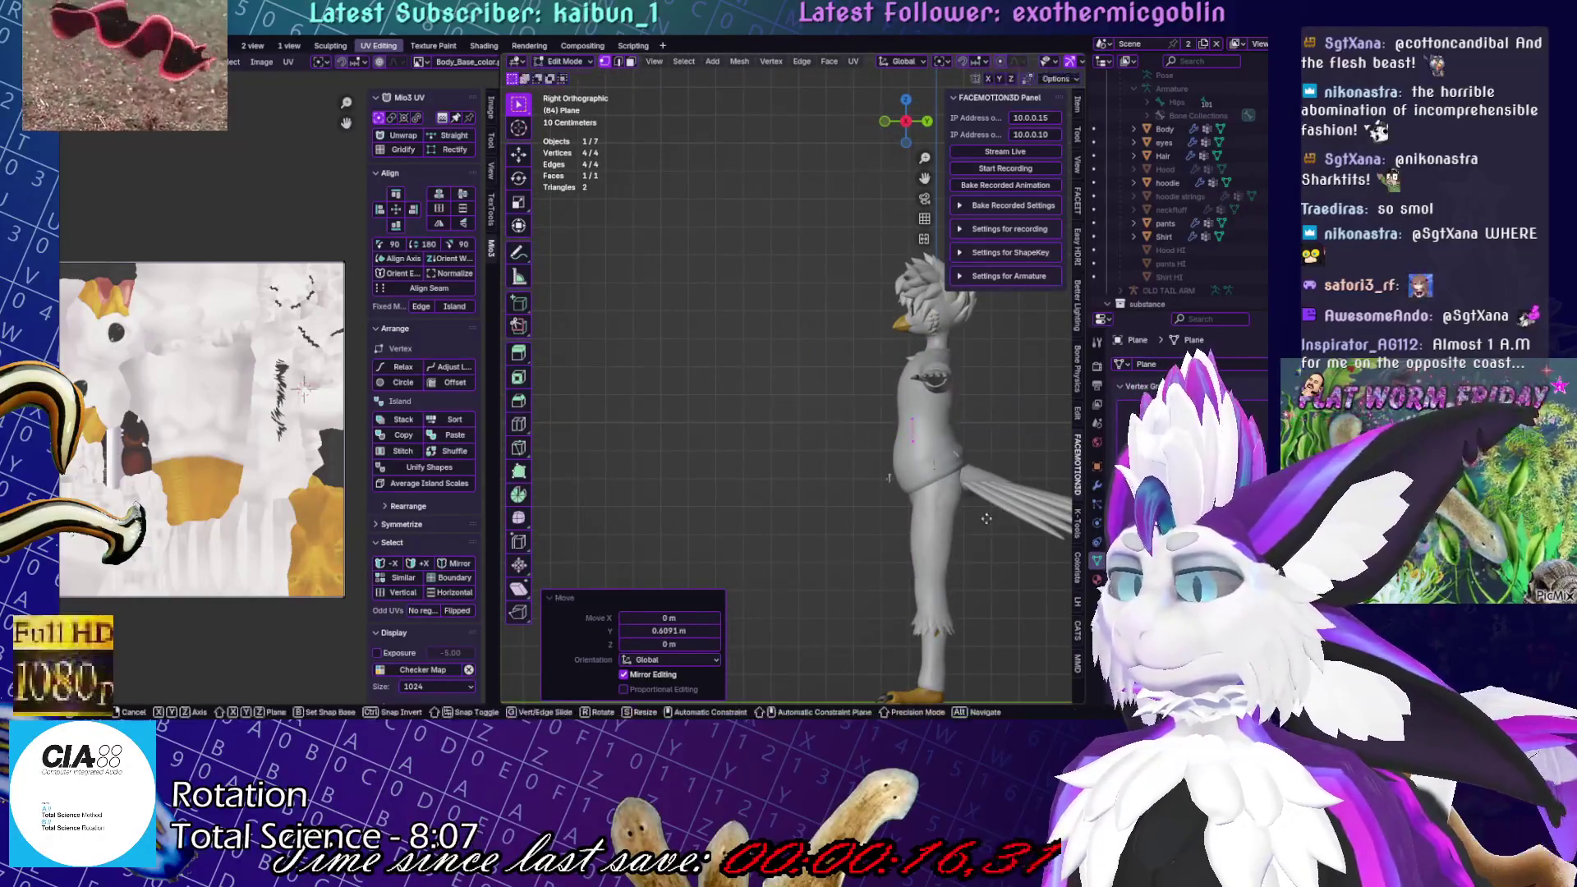
key("Return")
key("r")
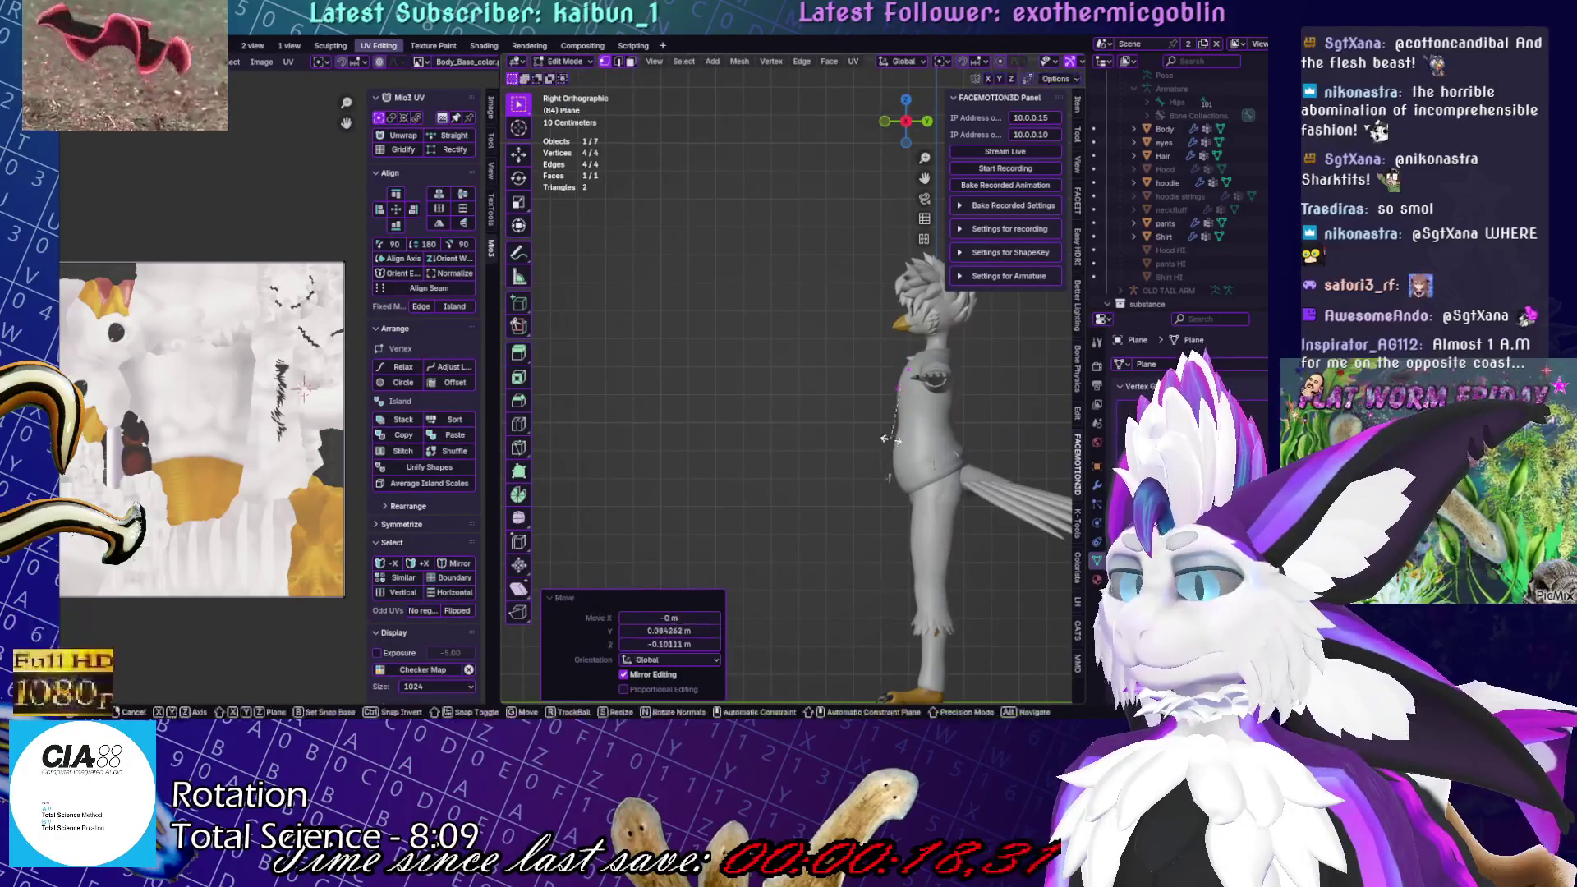
left_click(894, 450)
Move the plane onto the chest and frame it in a head-on view
key("g")
left_click(896, 448)
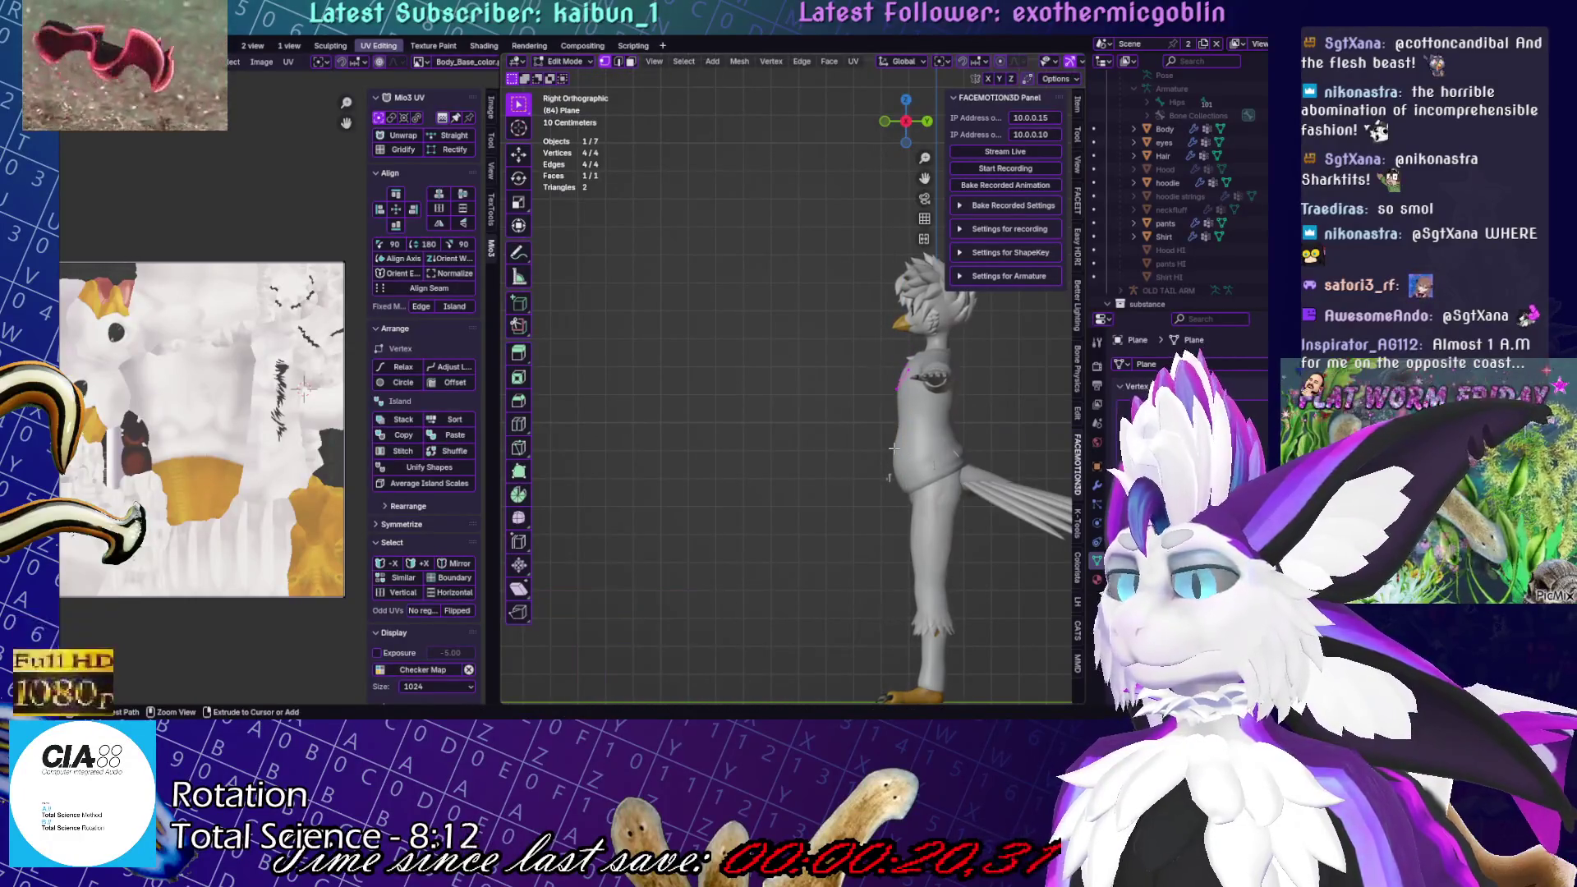
middle_click_drag(896, 448, 894, 449, "alt")
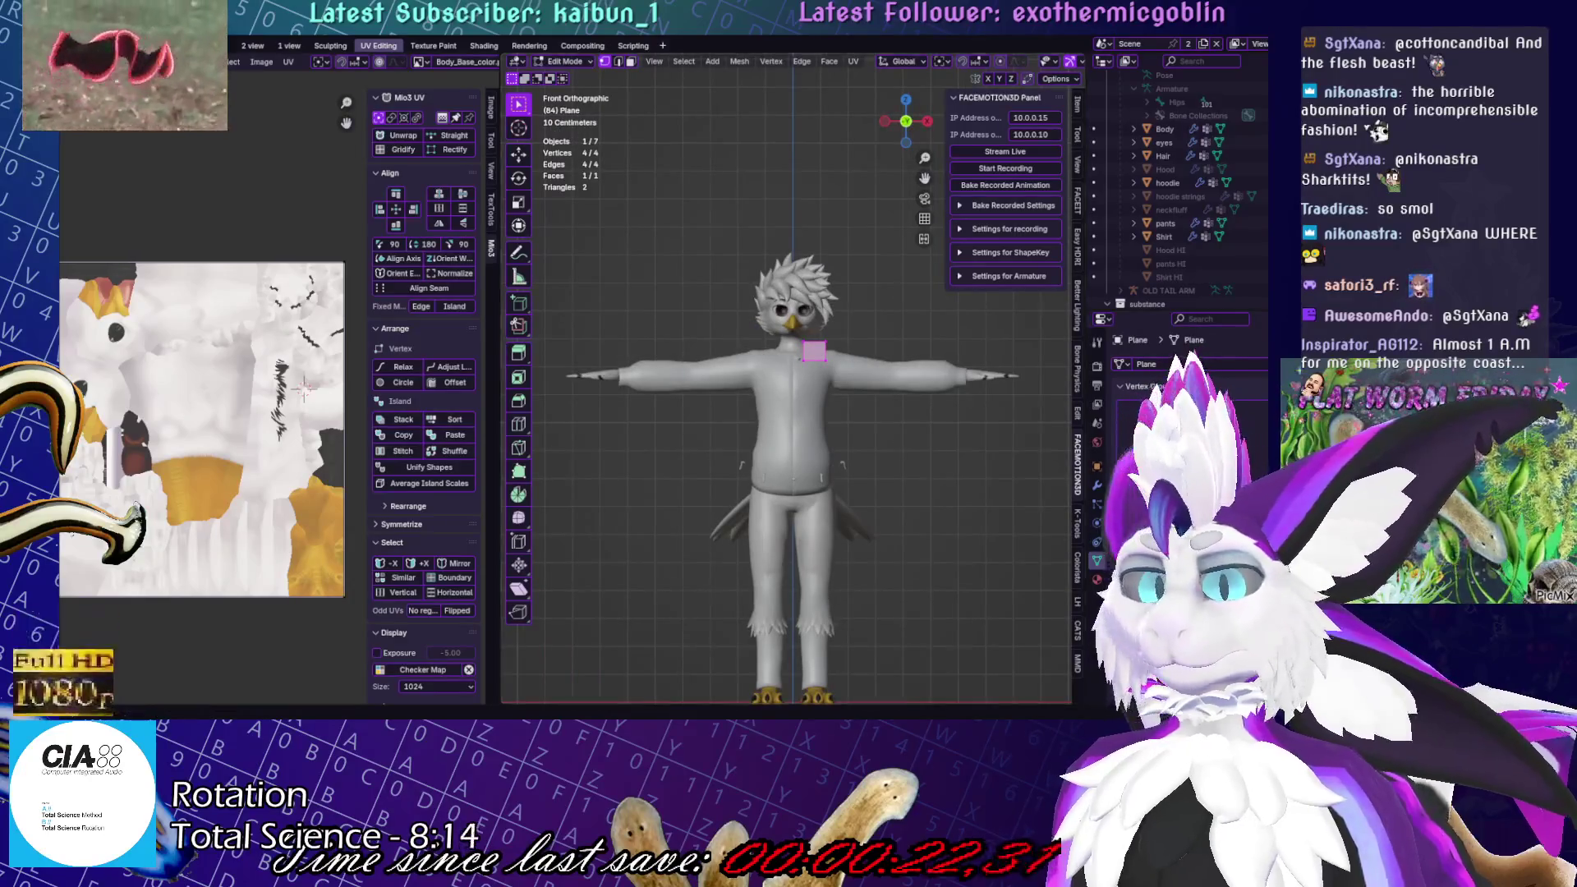
key("KP_Decimal")
left_click(286, 47)
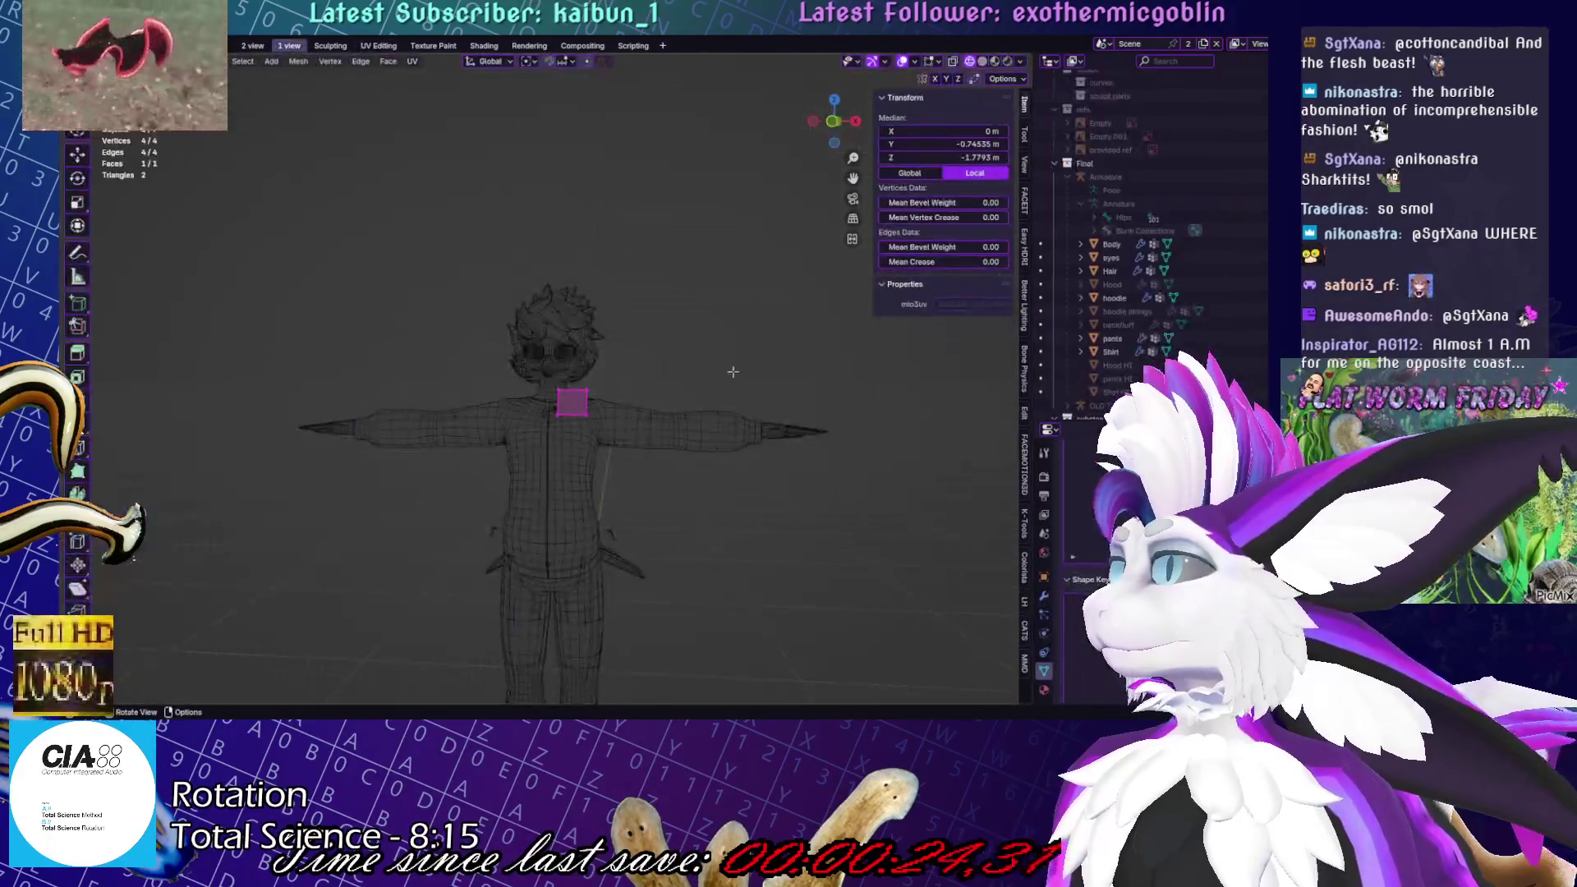
In solid shading, tilt the plane 33.2° about X and resize it on the chest
key("KP_Decimal")
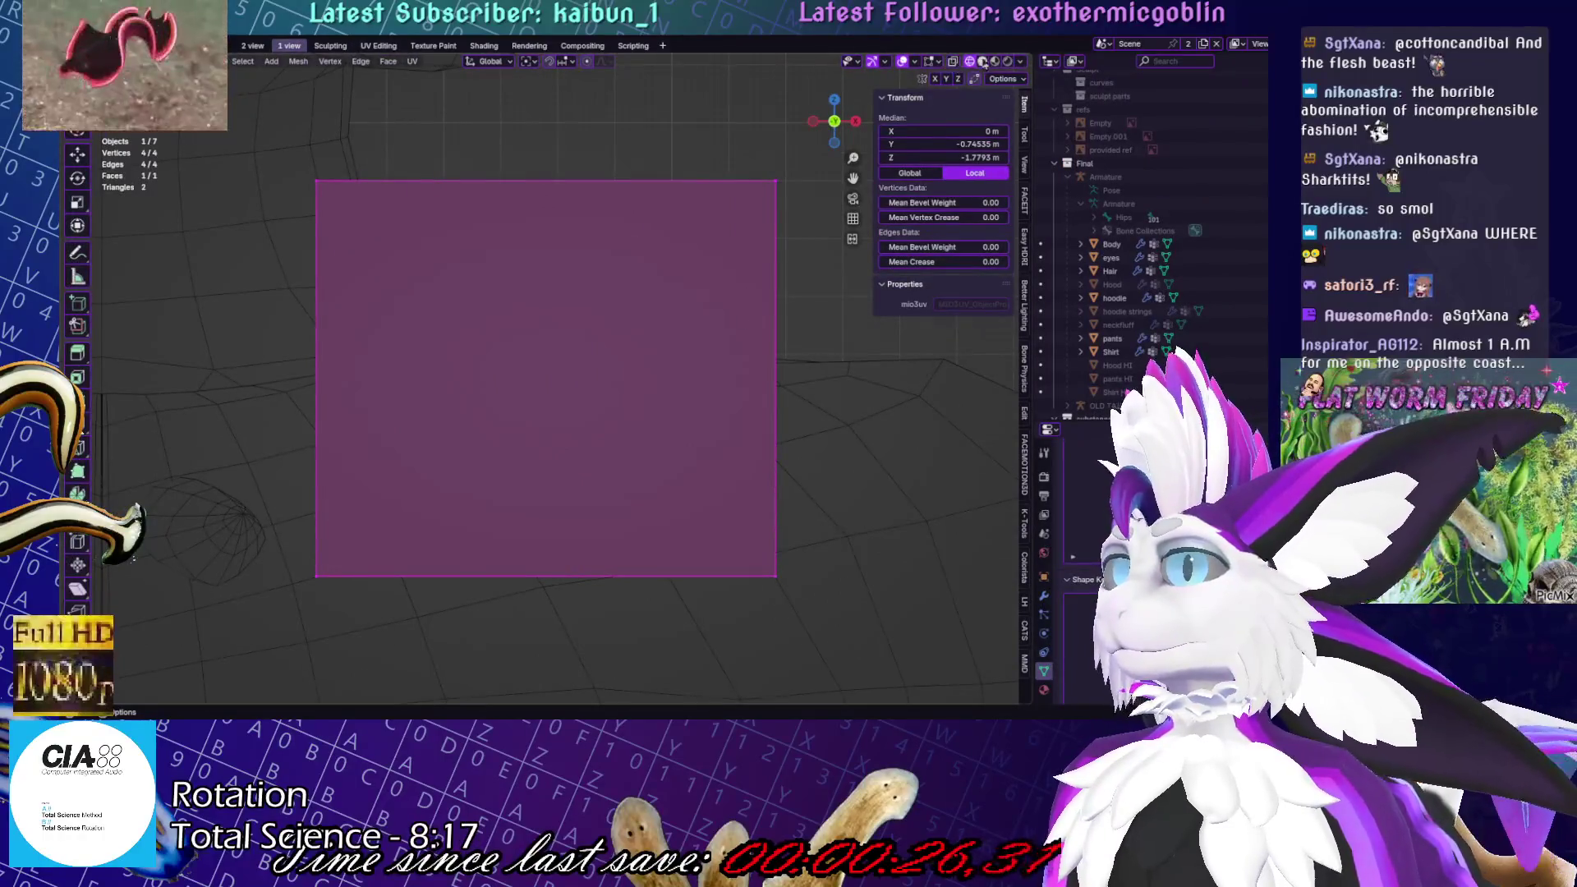
left_click(983, 63)
key("r")
key("x")
left_click(745, 452)
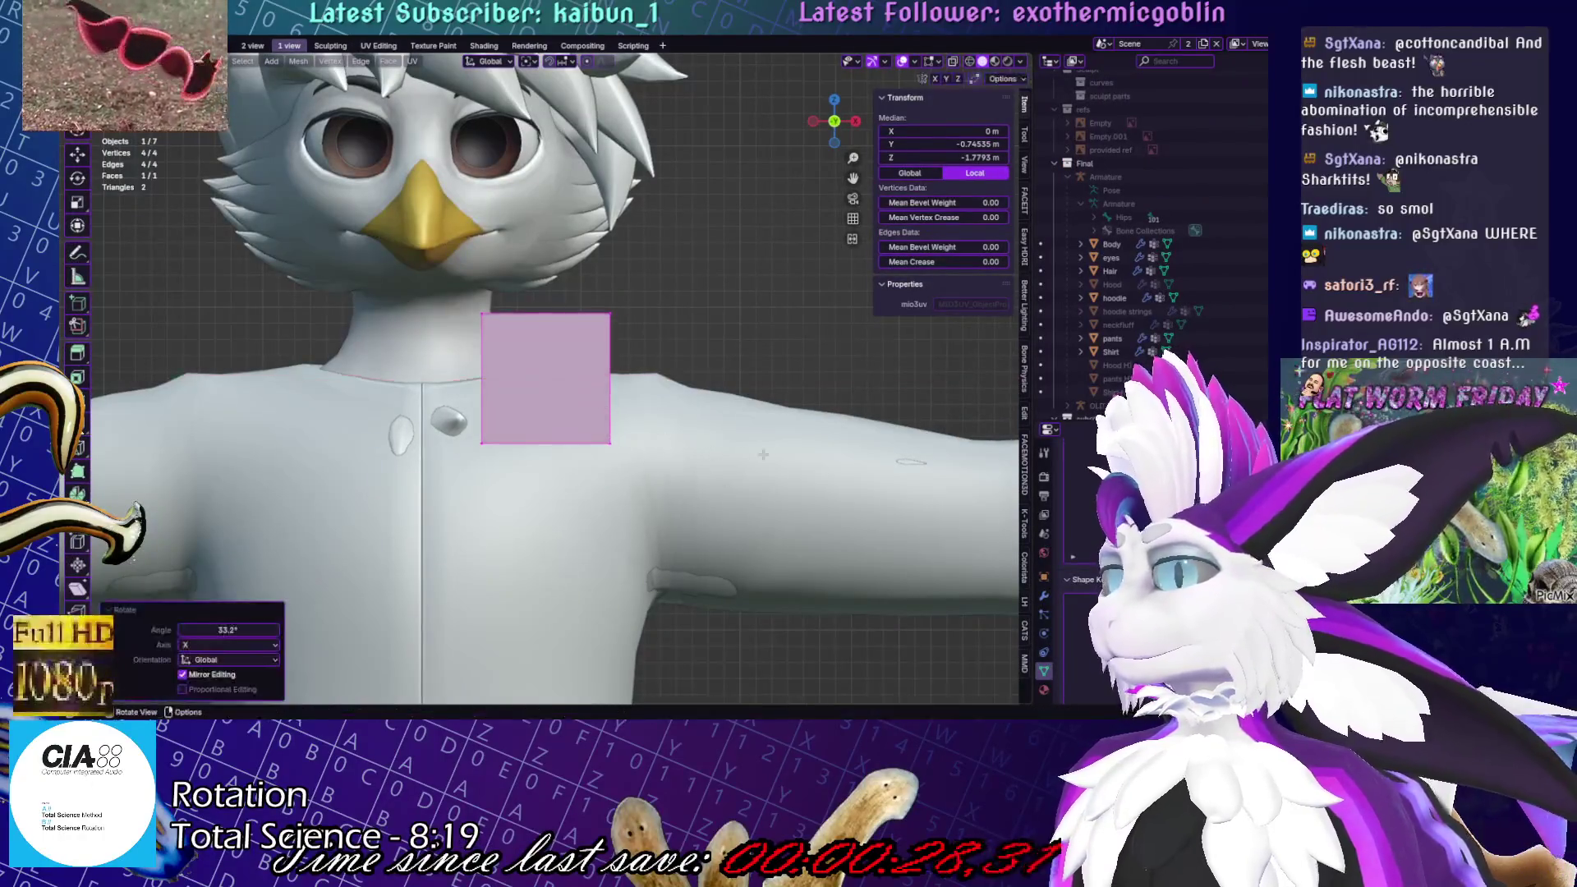
key("s")
key("Return")
key("s")
key("Return")
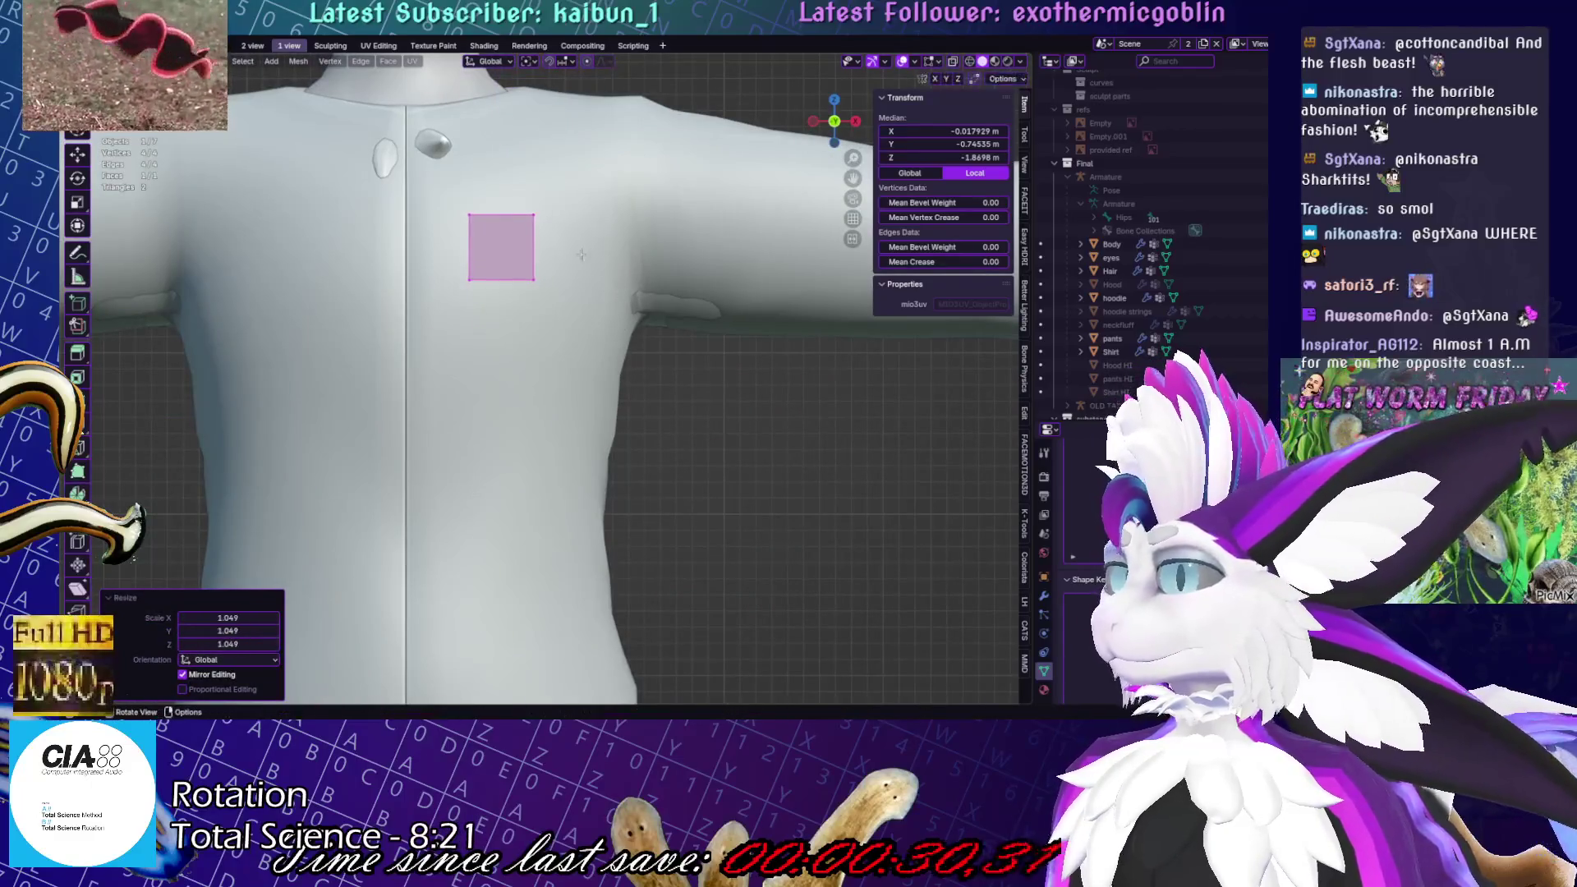
Widen the plane and drag its bottom edge down into a tall rectangle
left_click(534, 246)
key("g")
left_click(585, 247)
left_click(526, 280)
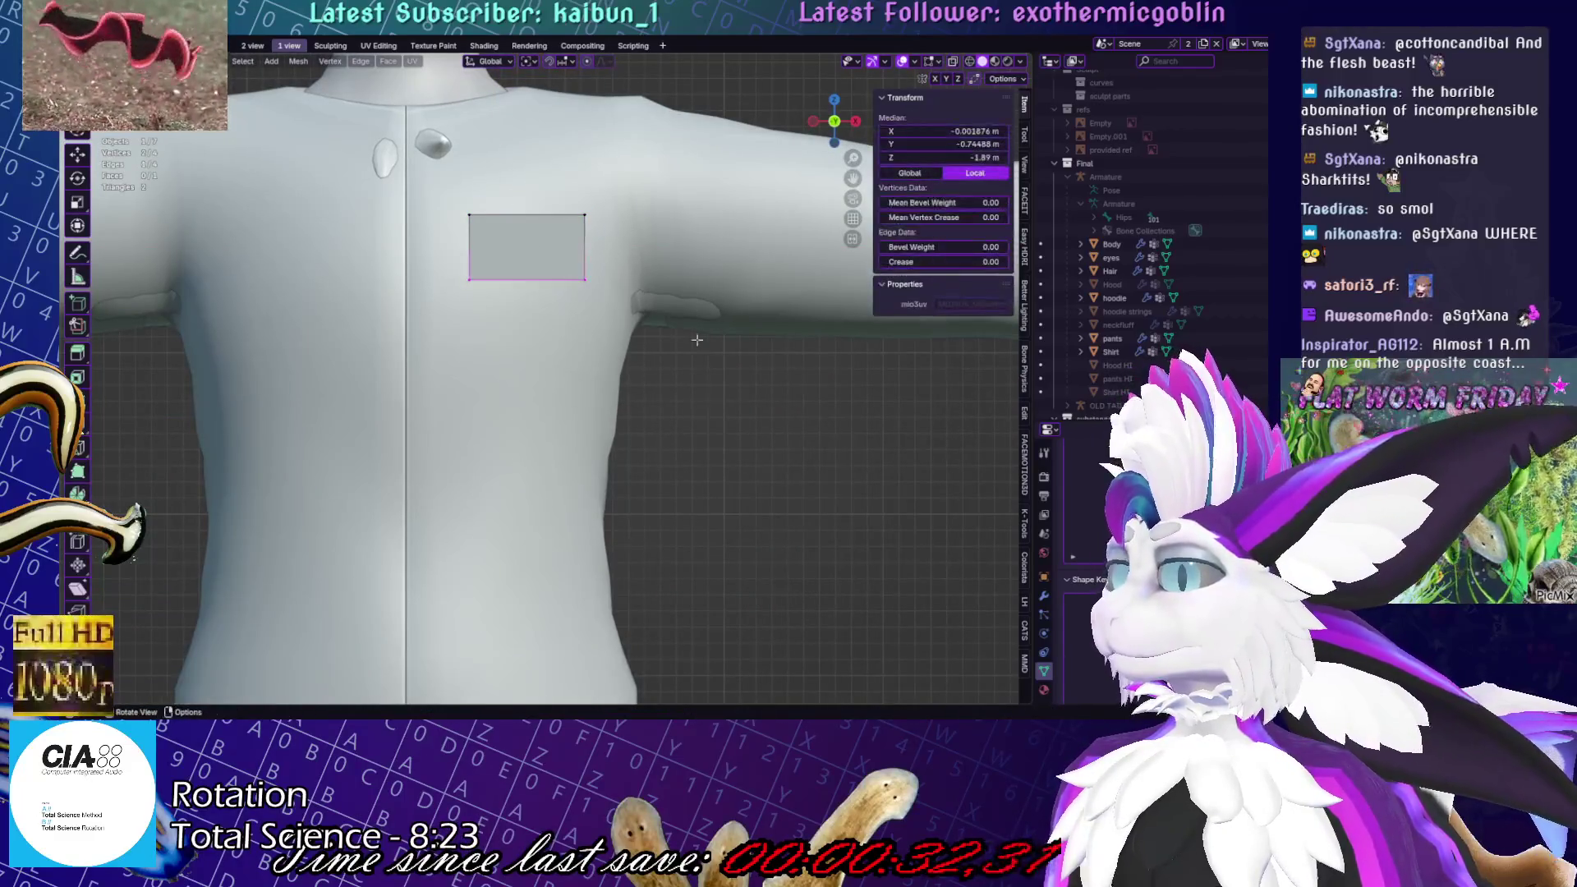
key("g")
key("z")
left_click(697, 398)
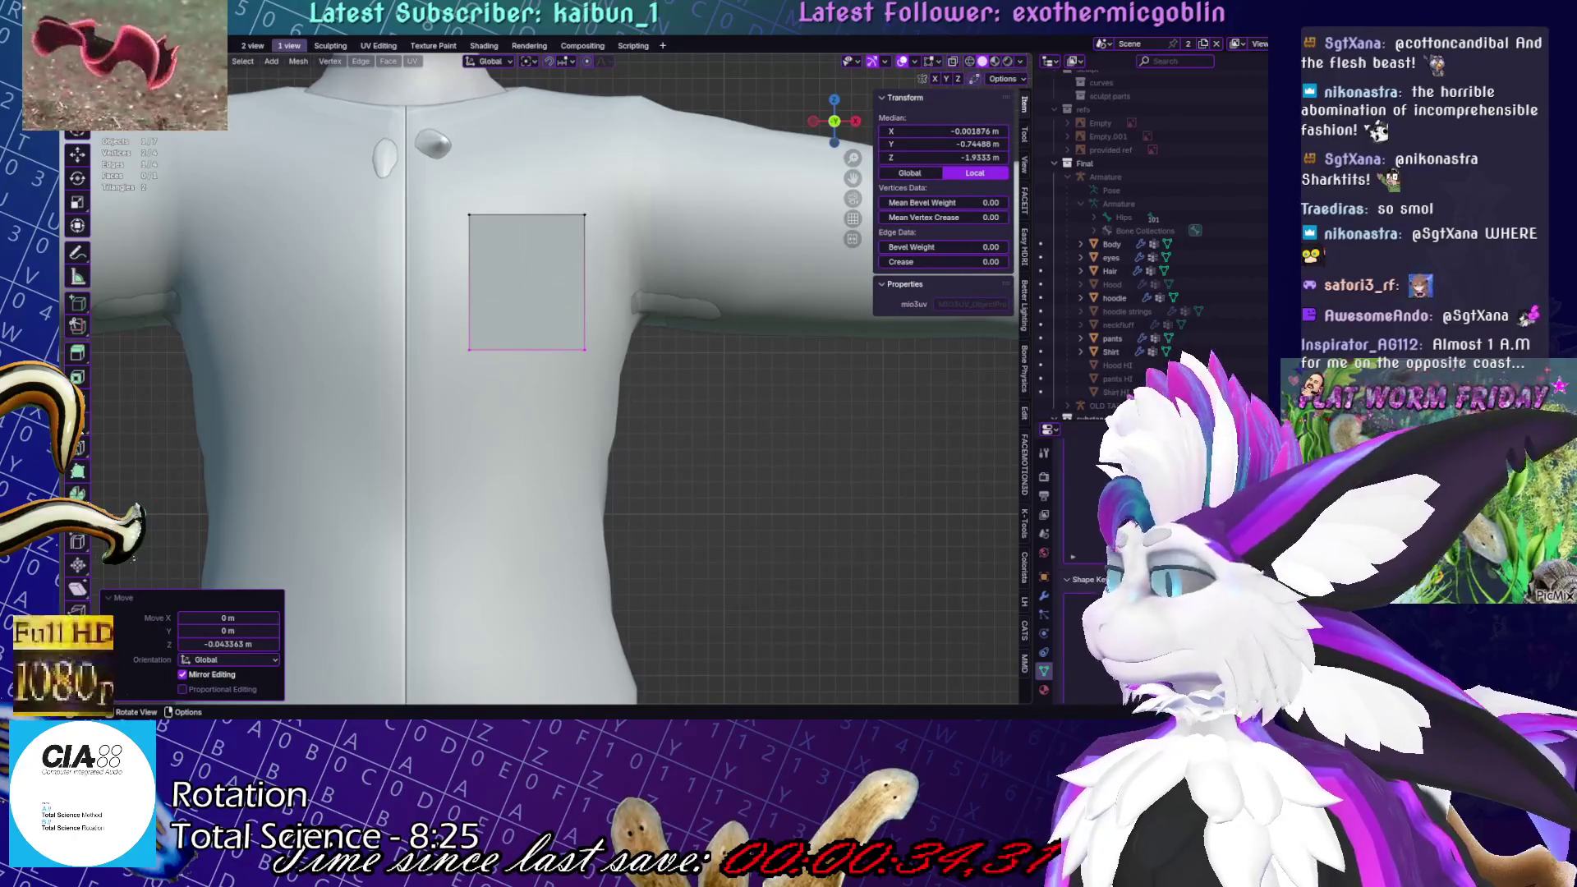
Loop-cut the rectangle across its middle and narrow the bottom edge into a trapezoid
left_click(585, 283)
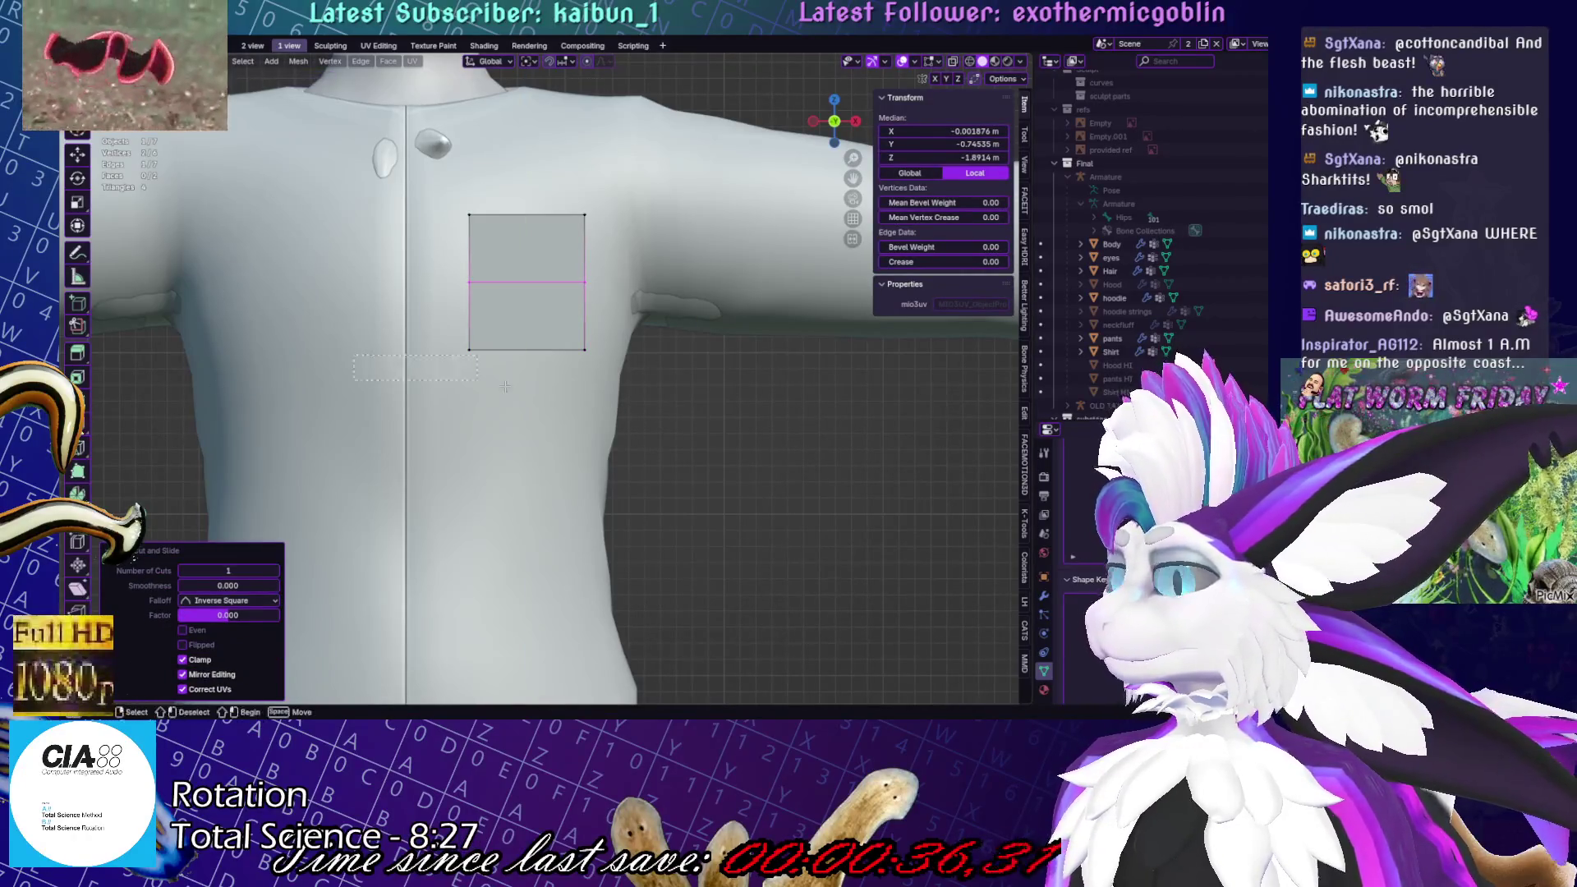
left_click(526, 350)
key("s")
left_click(558, 345)
left_click(763, 304)
middle_click_drag(763, 304, 542, 238)
key("KP_1")
Merge the two bottom corner vertices at center to form the pocket's pointed tip
left_click_drag(493, 346, 559, 360)
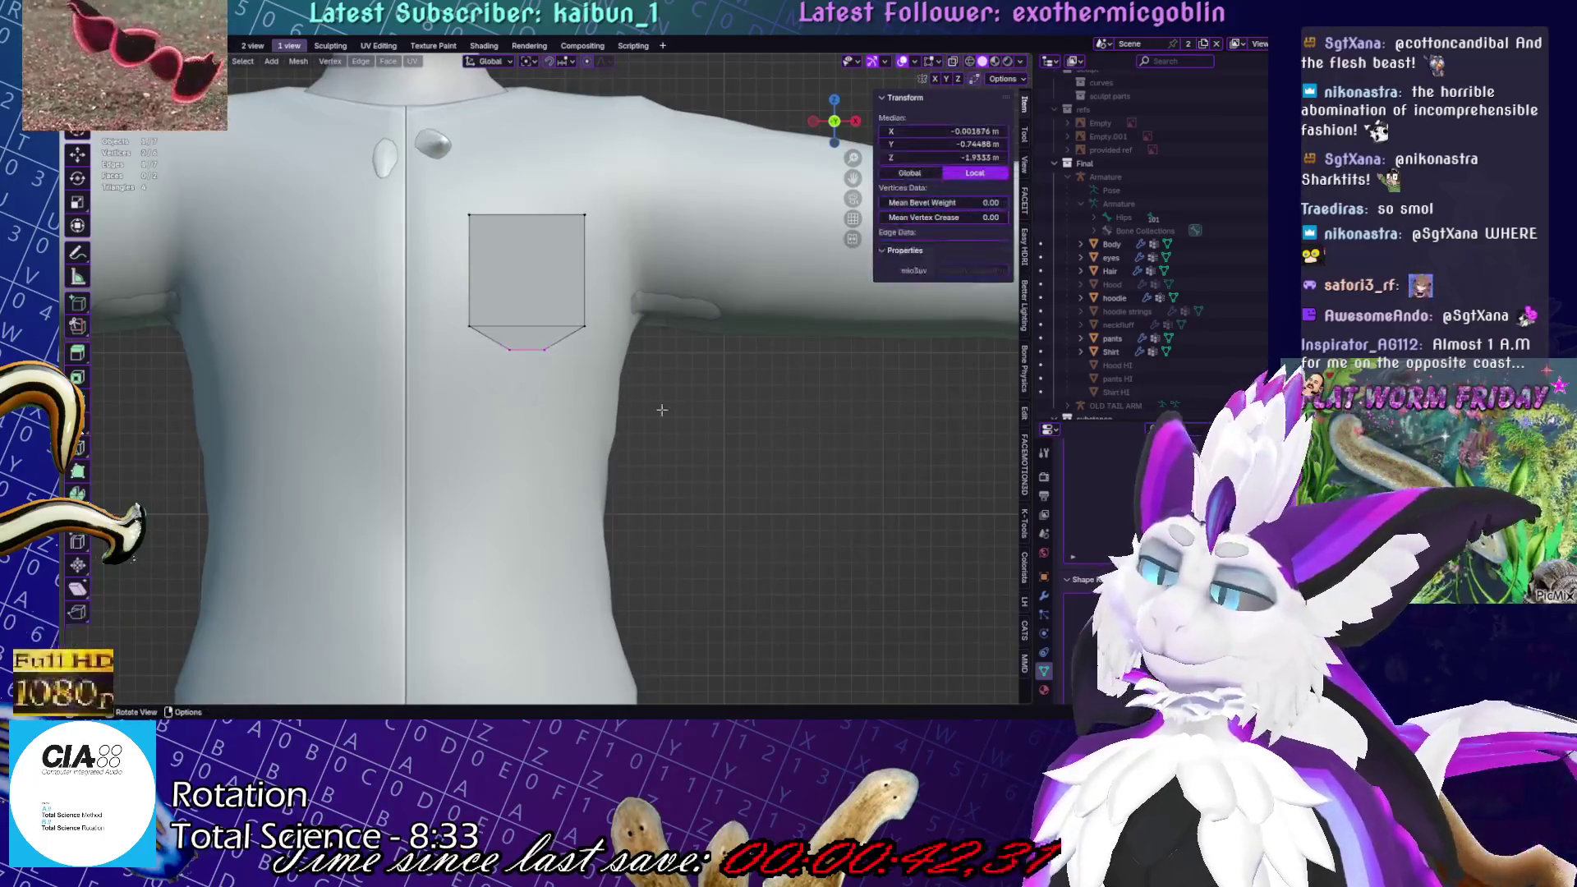
key("m")
left_click(526, 361)
scroll(688, 487, "down", 3)
scroll(517, 428, "up", 5)
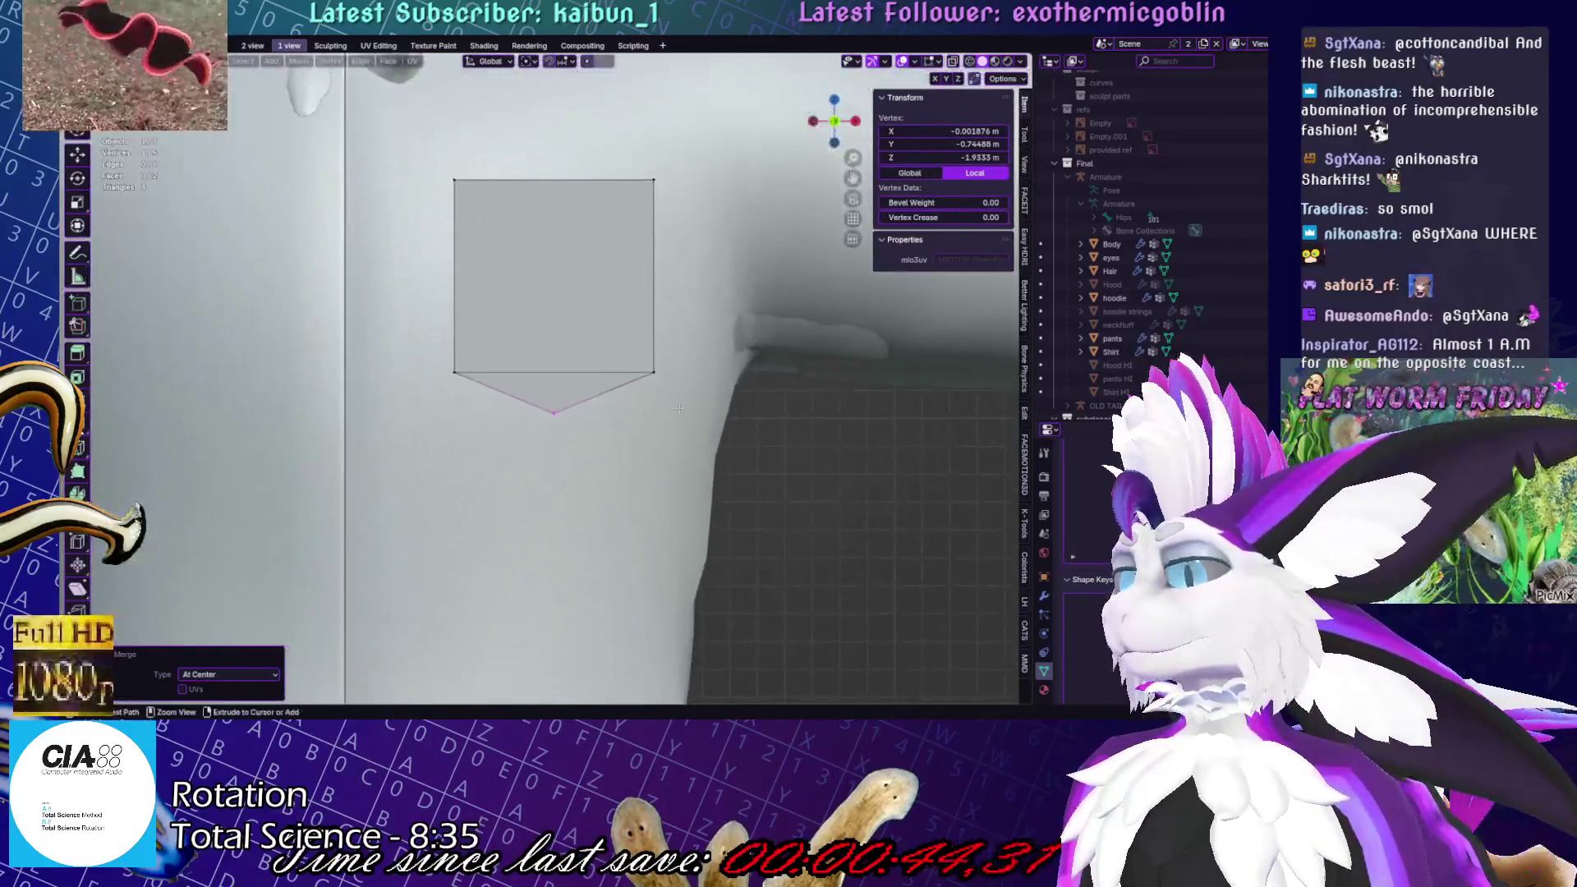
key("ctrl+z")
key("ctrl+z")
scroll(402, 332, "up", 1)
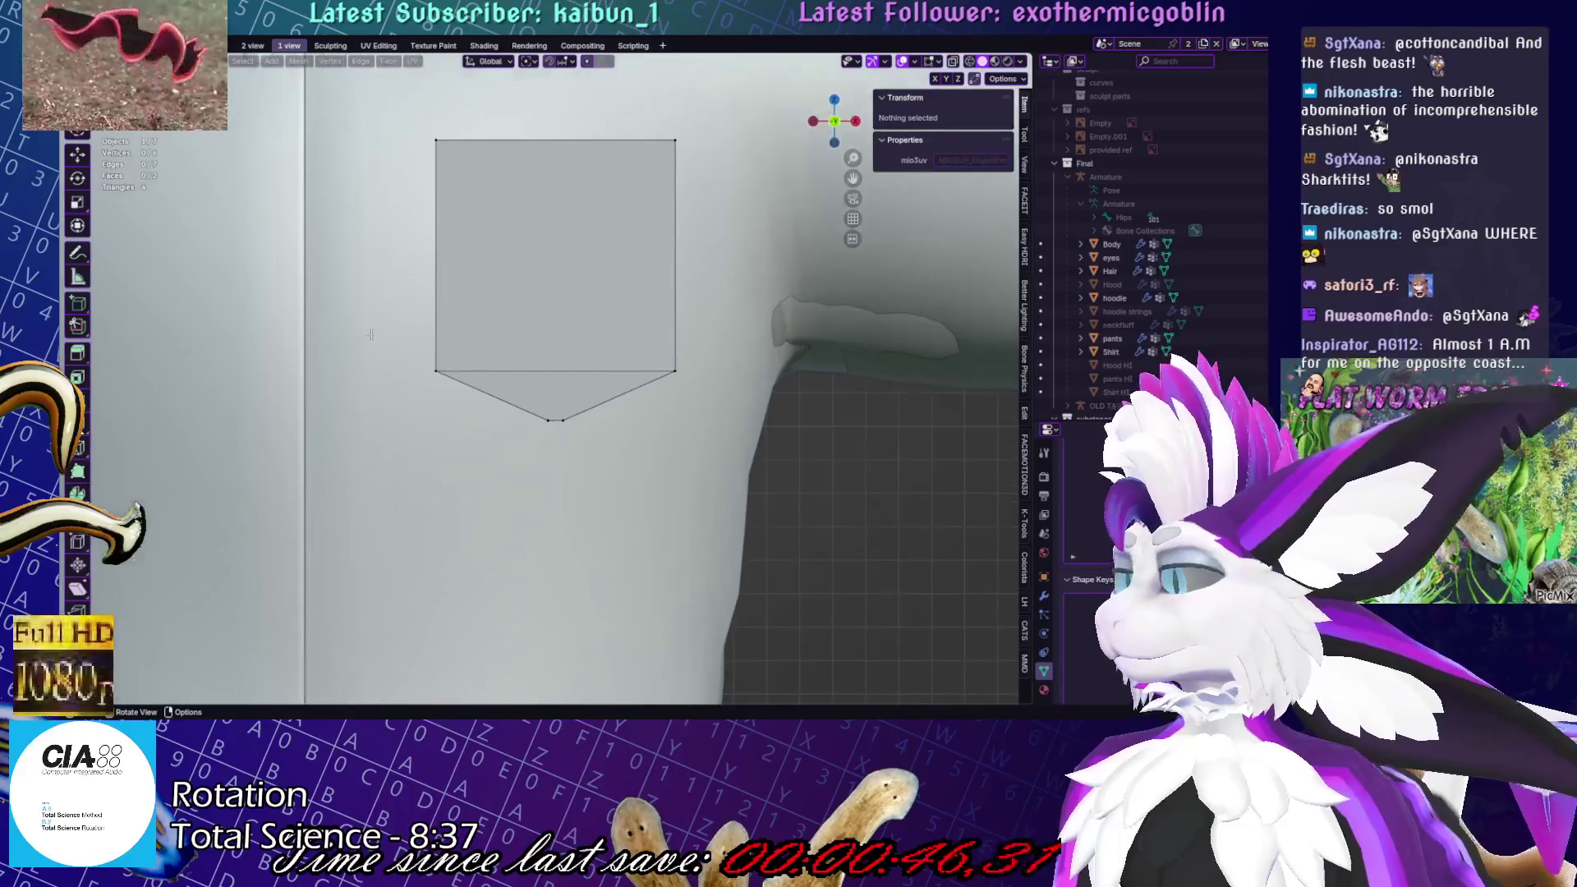
left_click(80, 424)
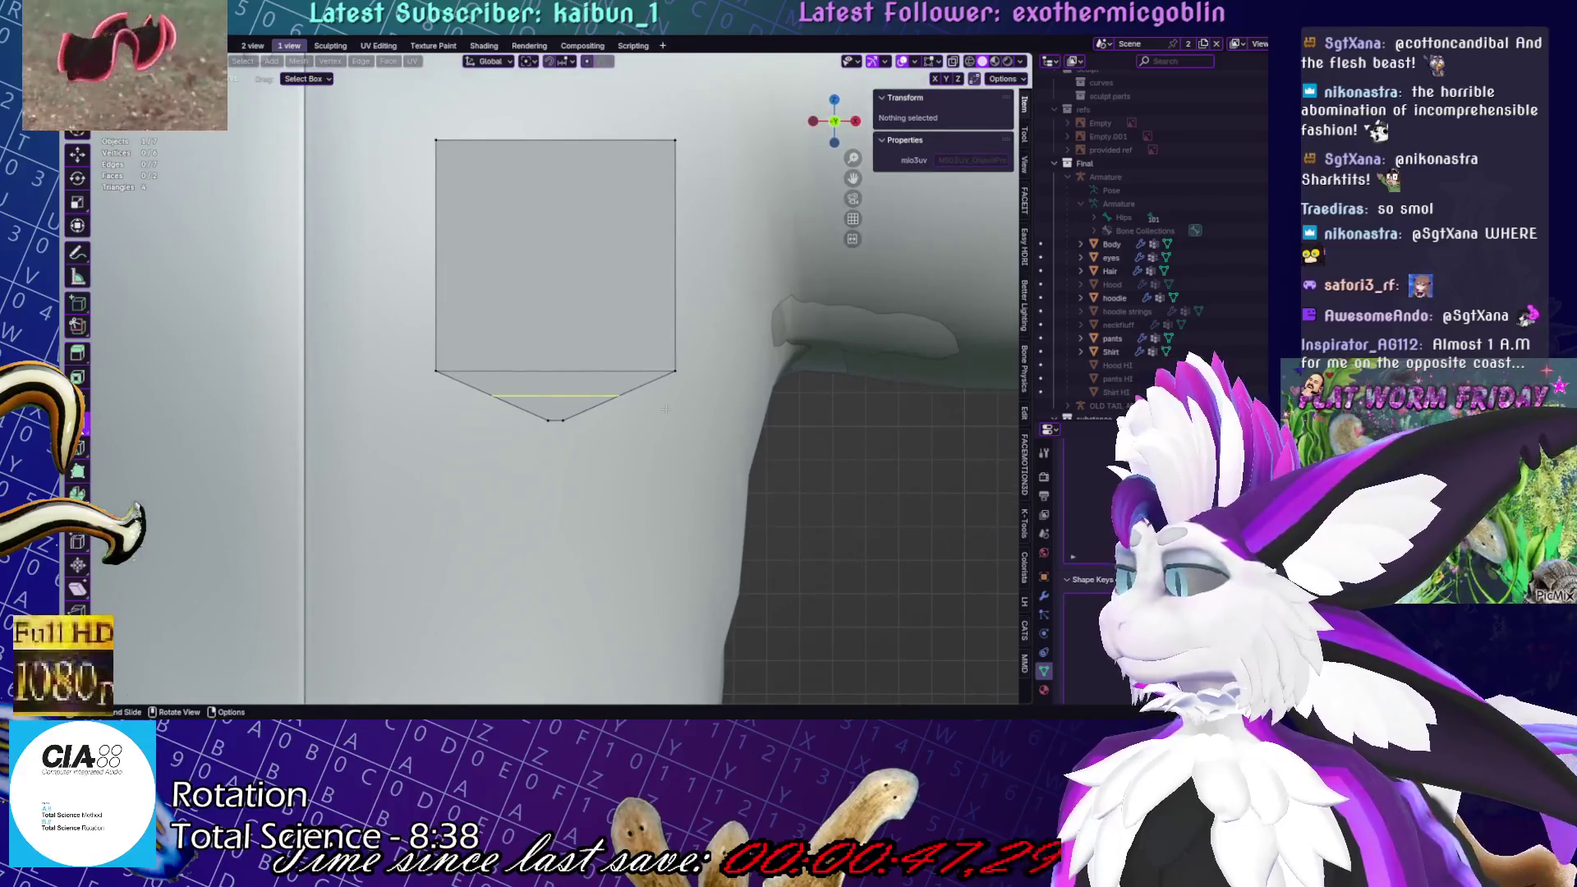
Loop cut the pocket horizontally and vertically, adding extra vertical cuts to form a grid
left_click(674, 211)
scroll(546, 376, "down", 5)
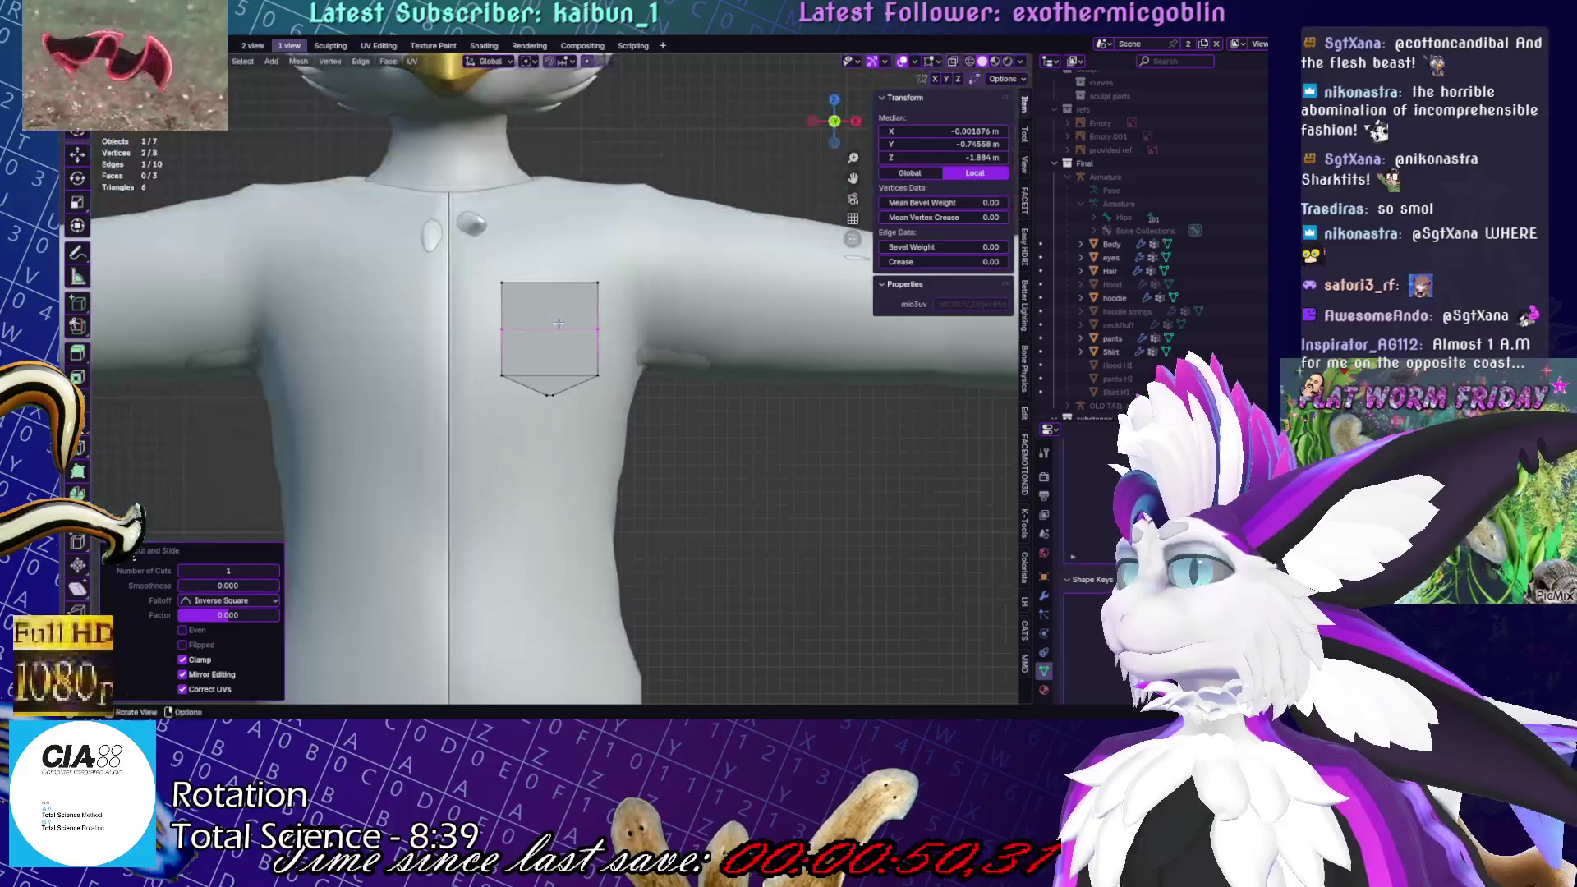
left_click(546, 283)
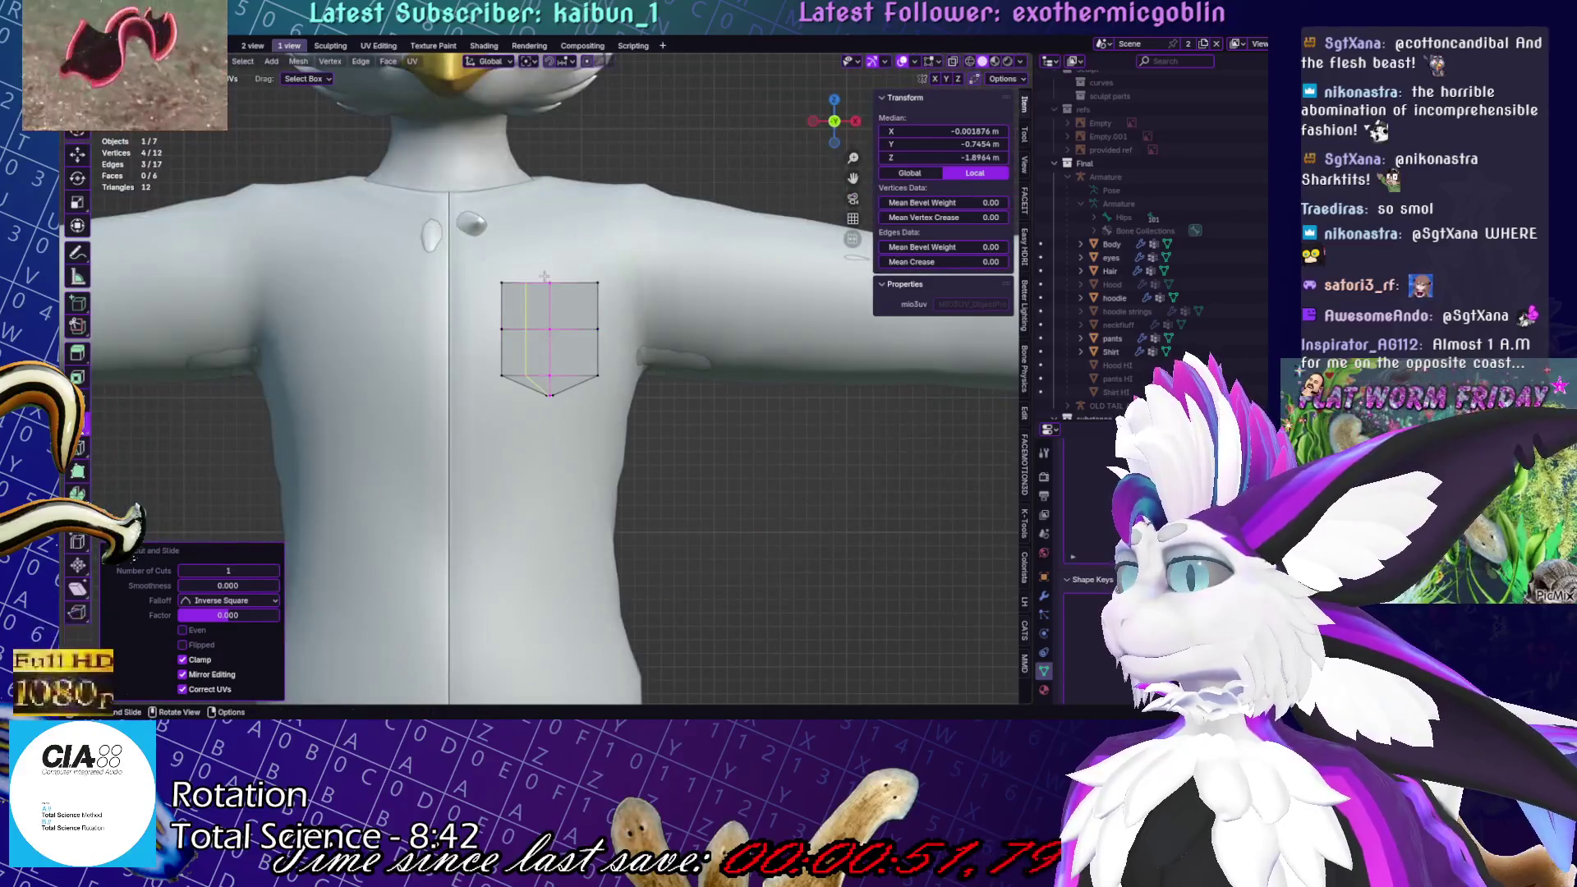
left_click(275, 571)
middle_click_drag(526, 345, 576, 268)
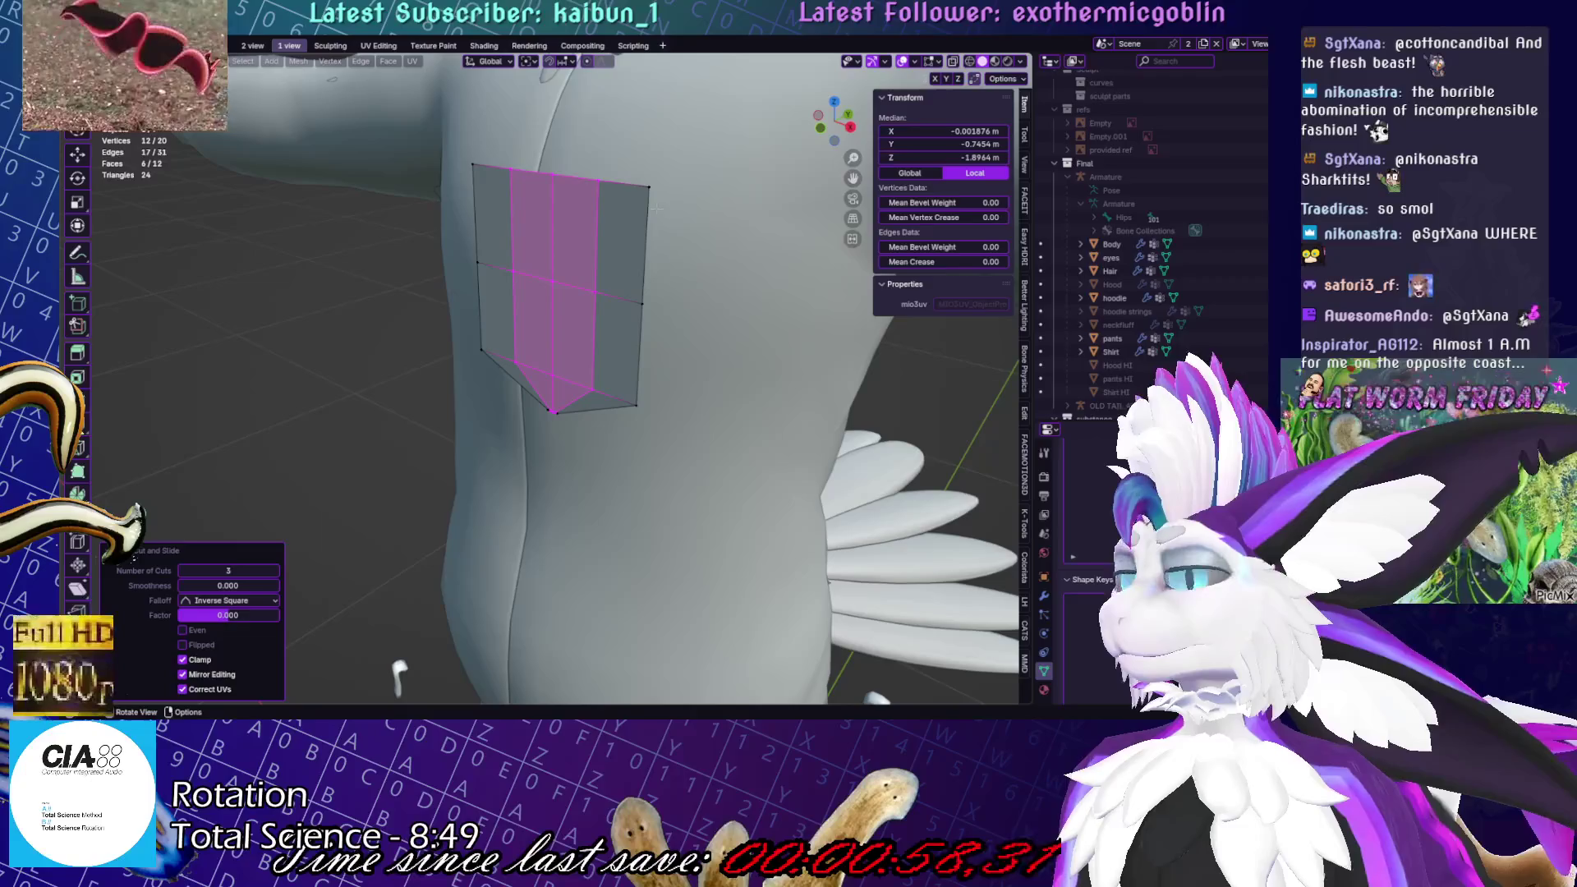
Try shifting the middle vertical edge loop along Y, then cancel the move
left_click(552, 220, "alt")
key("g")
key("y")
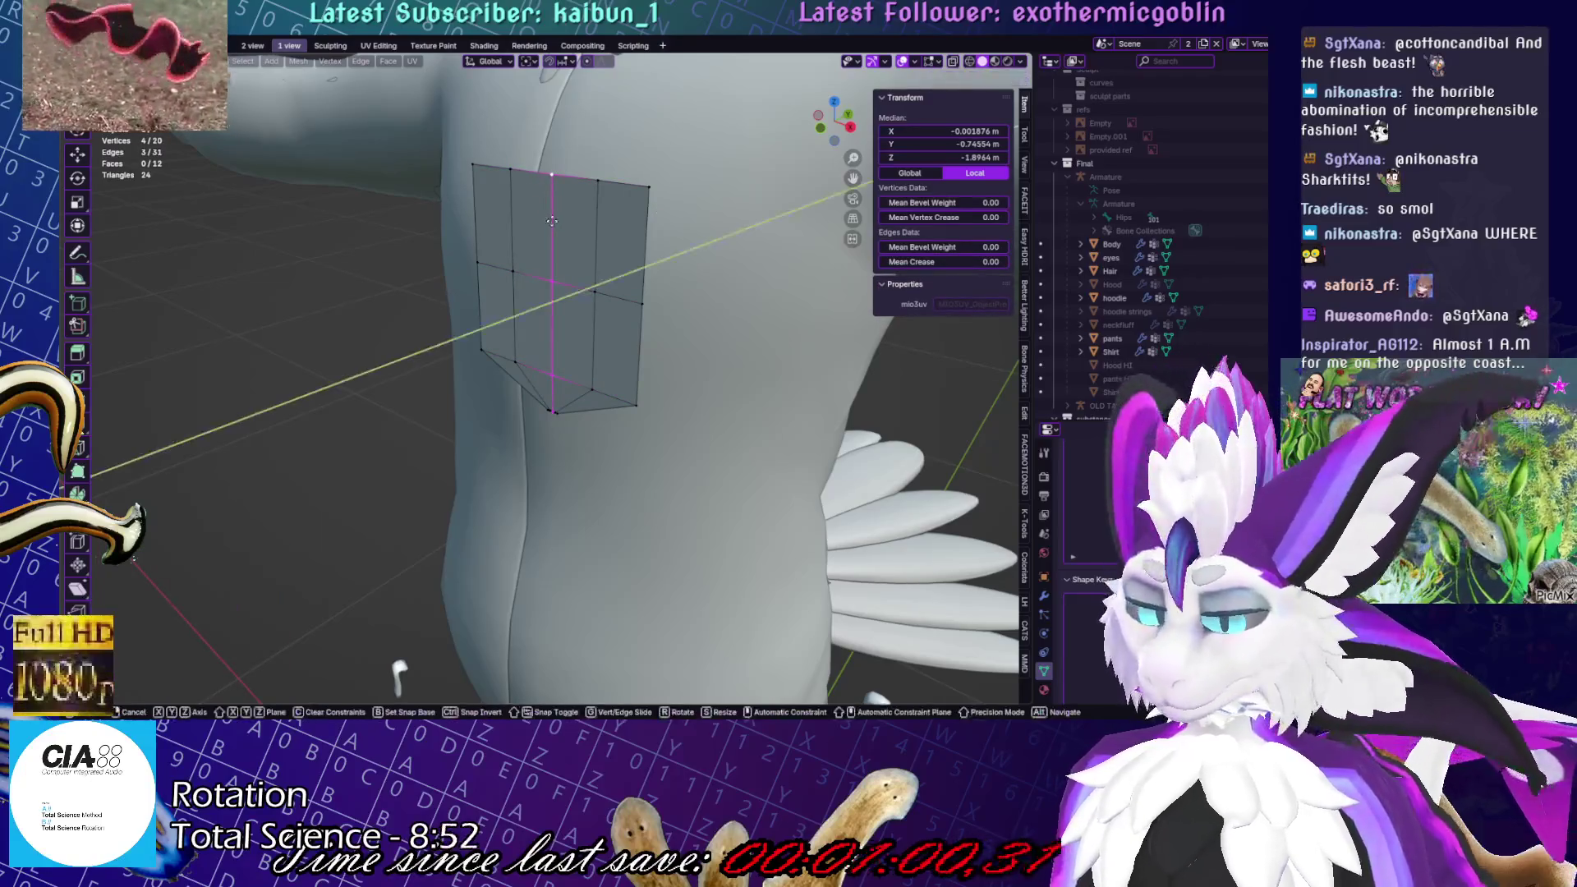
key("Escape")
left_click(553, 411, "shift")
key("g")
right_click(665, 383)
Attempt a depth move on two vertical edges, cancel it, and return to front view
left_click(597, 238, "alt")
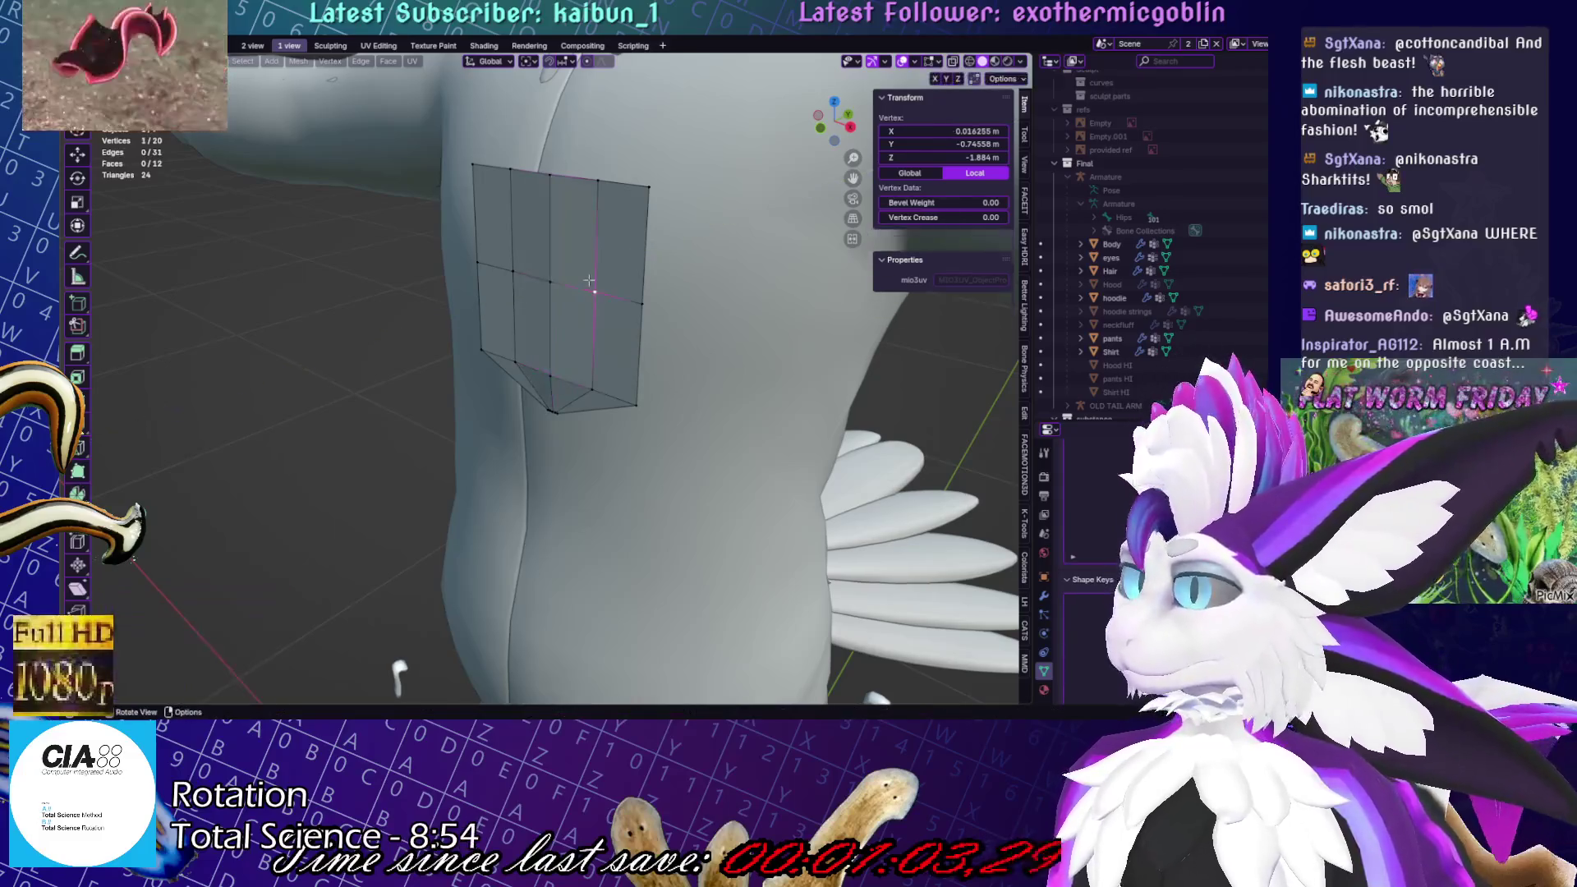
left_click(509, 232, "shift")
key("g")
key("y")
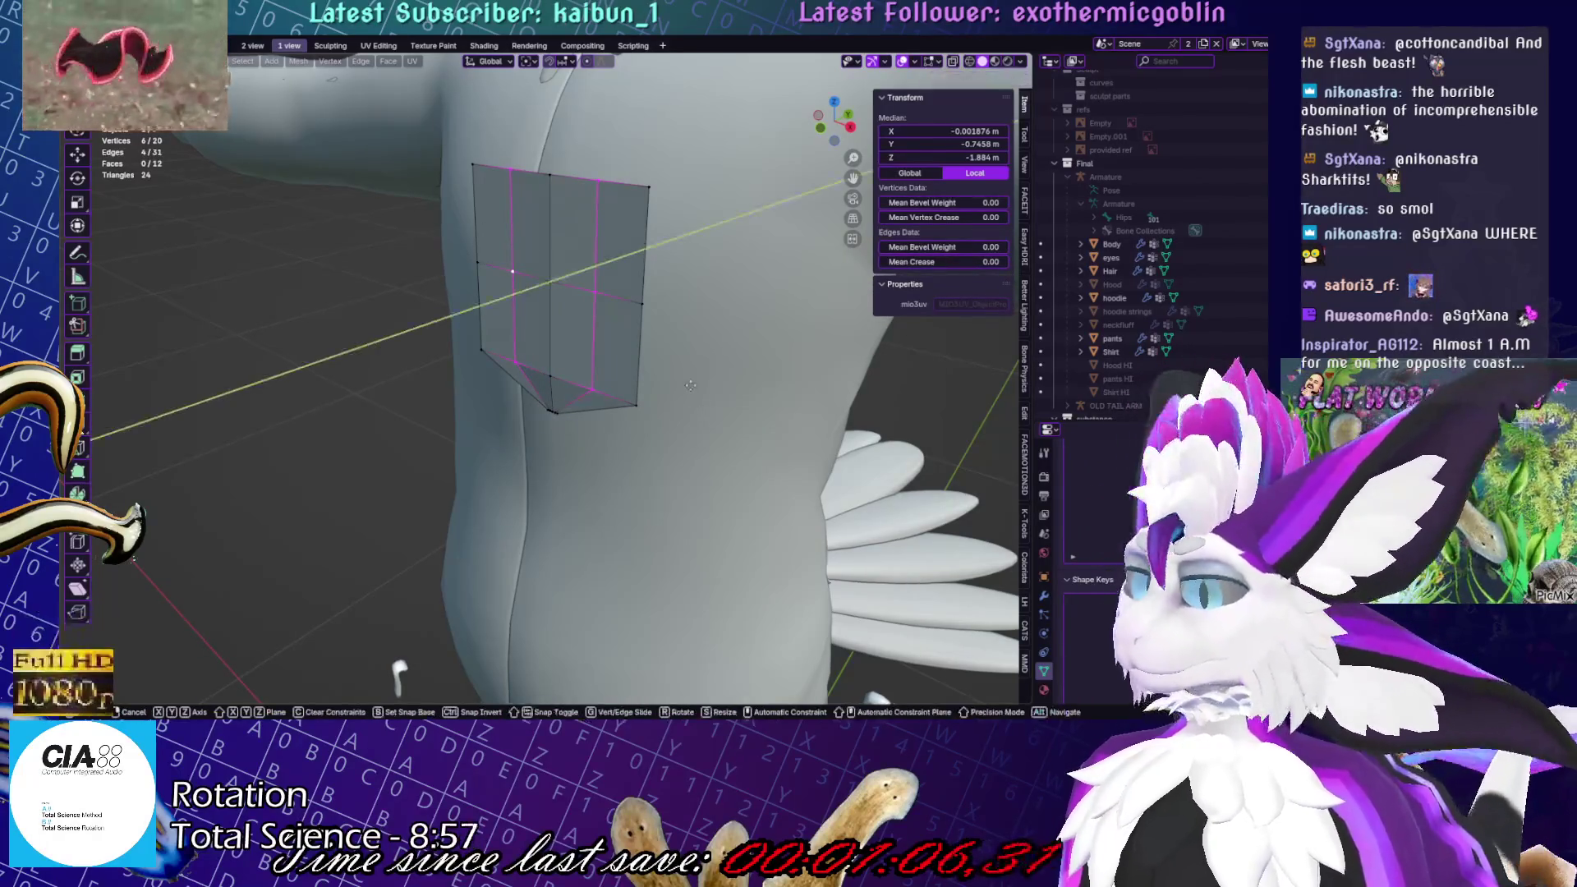
mouse_move(691, 386)
middle_mouse_down("alt")
mouse_move(704, 395)
mouse_move(779, 345)
middle_mouse_up("alt")
right_click(678, 396)
key("alt+a")
key("KP_1")
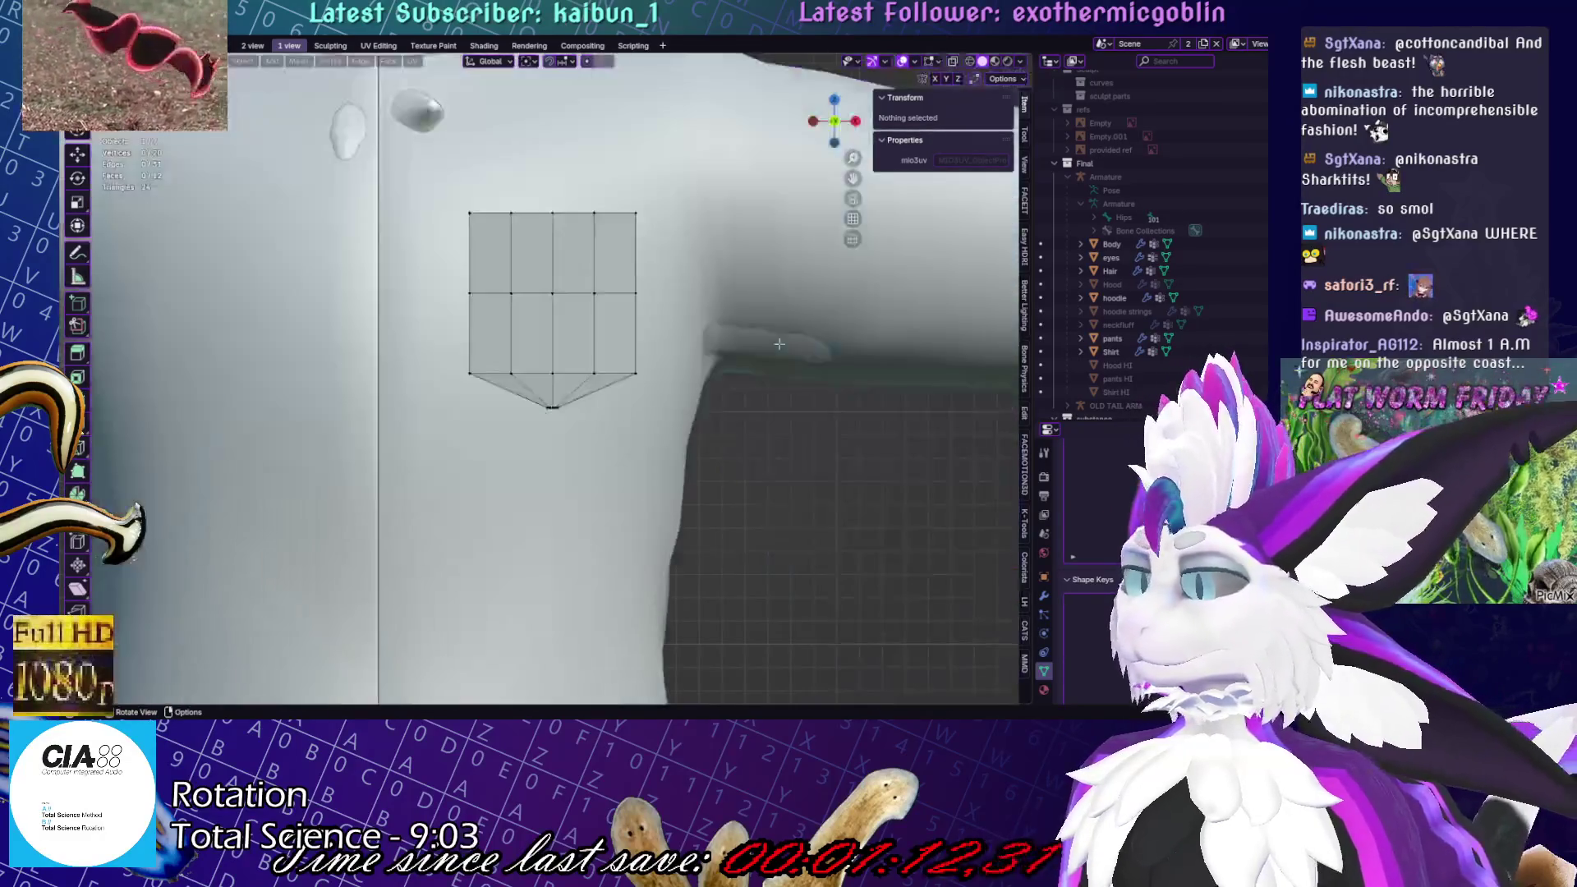
Extrude the pocket's top edge upward twice and scale it narrower into a taper
left_click(546, 183, "alt")
scroll(546, 182, "up", 4)
key("e")
left_click(675, 398)
key("e")
key("z")
left_click(680, 307)
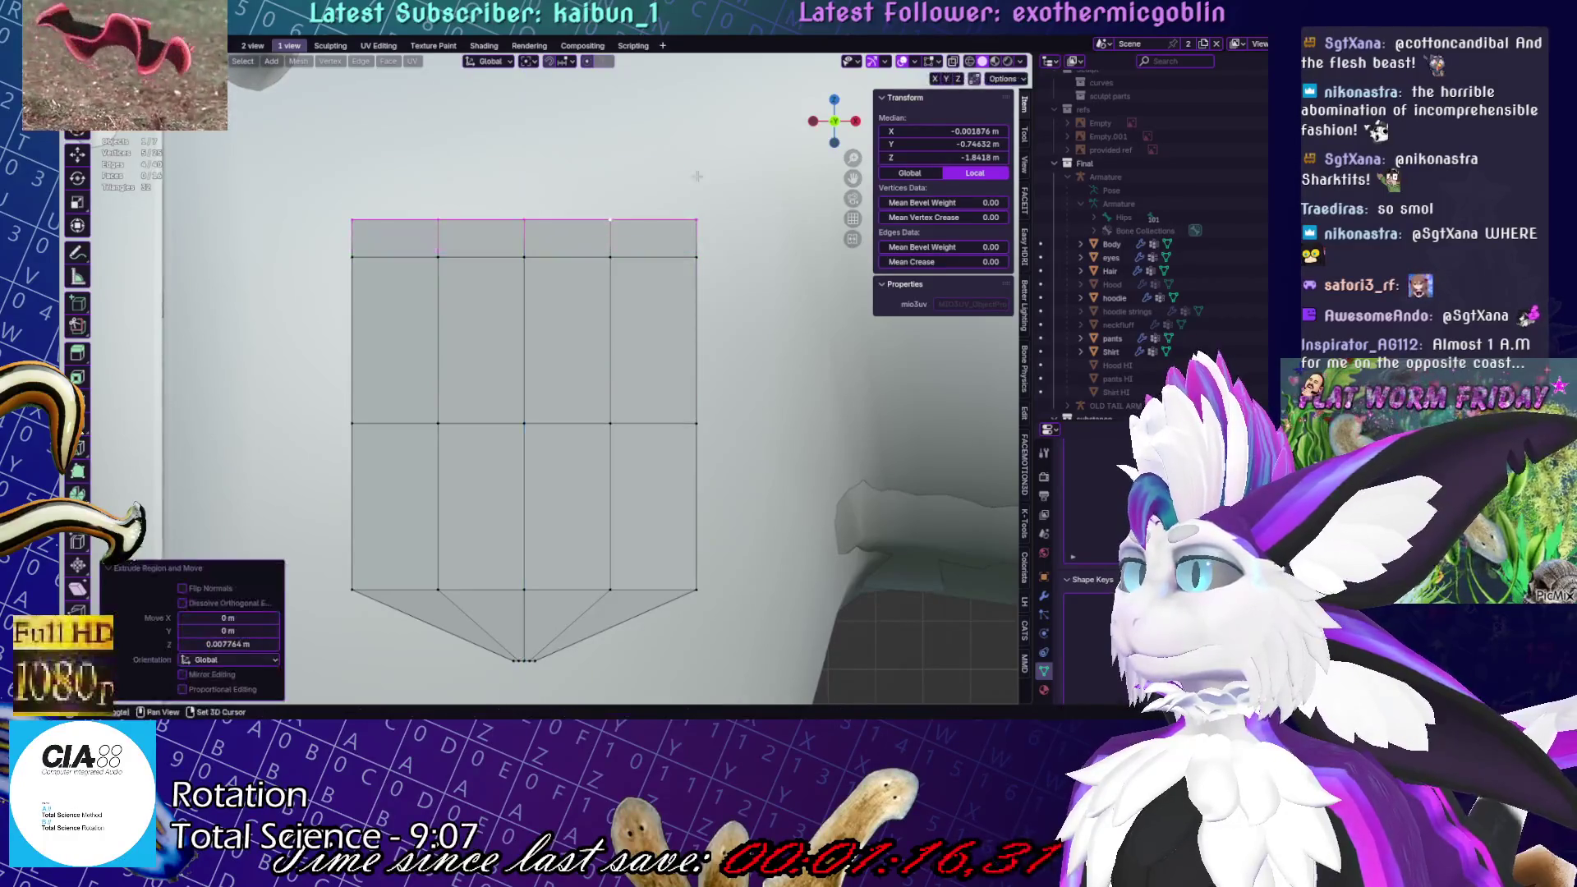
scroll(700, 283, "up", 2, "shift")
left_click(710, 189)
key("s")
left_click(649, 214)
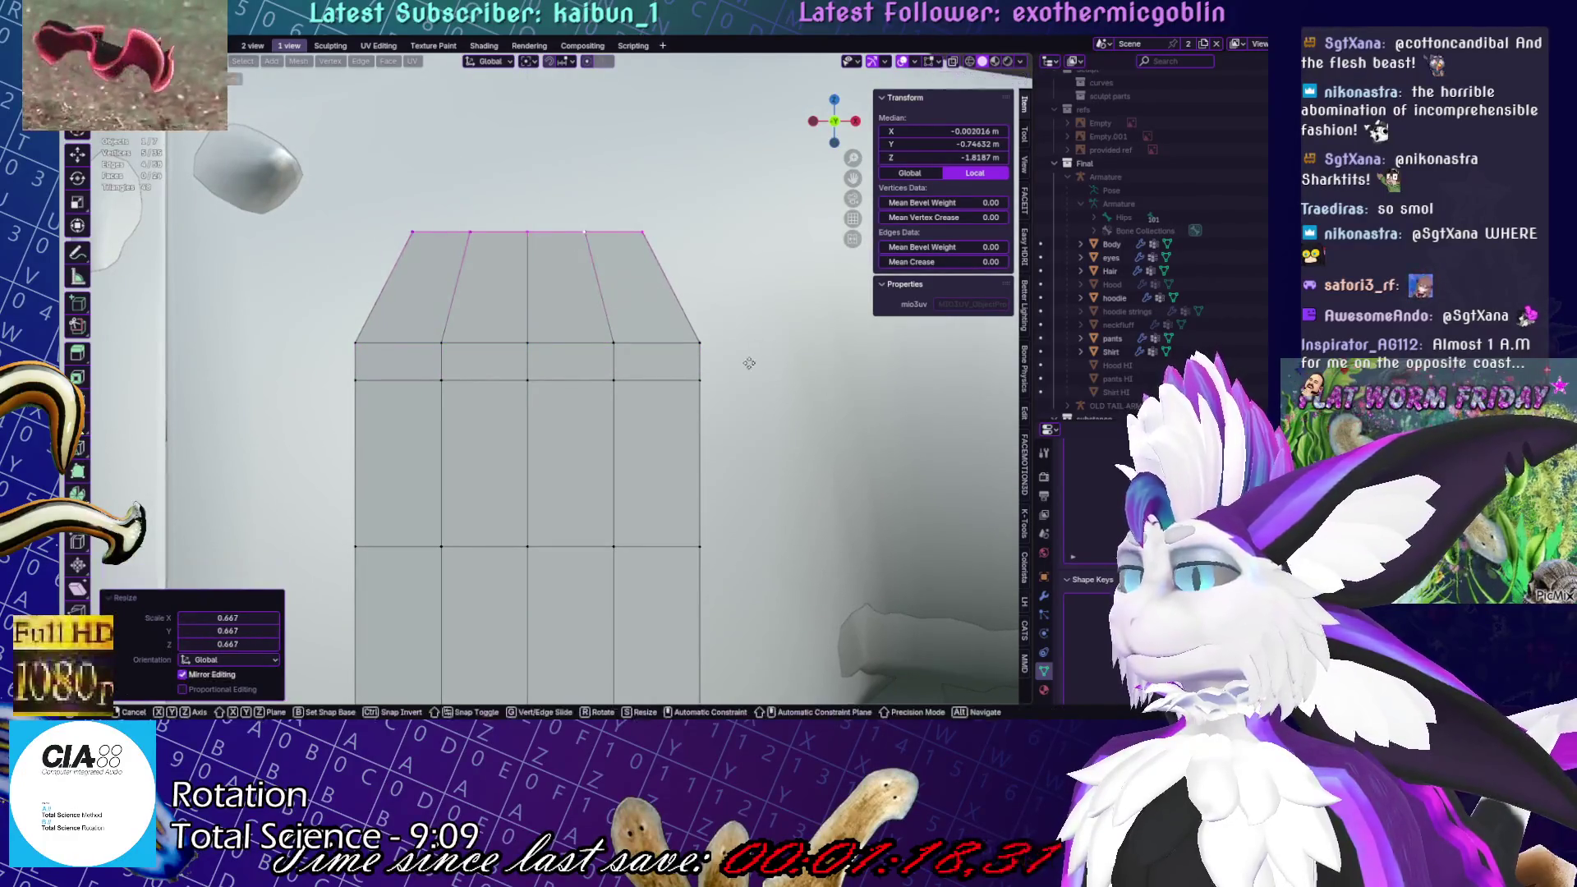
Extrude the top edge again, scale it to 0.355, and raise it slightly along Z
key("e")
left_click(767, 375)
key("s")
left_click(612, 238)
key("g")
key("z")
left_click(552, 179)
scroll(588, 473, "up", 3)
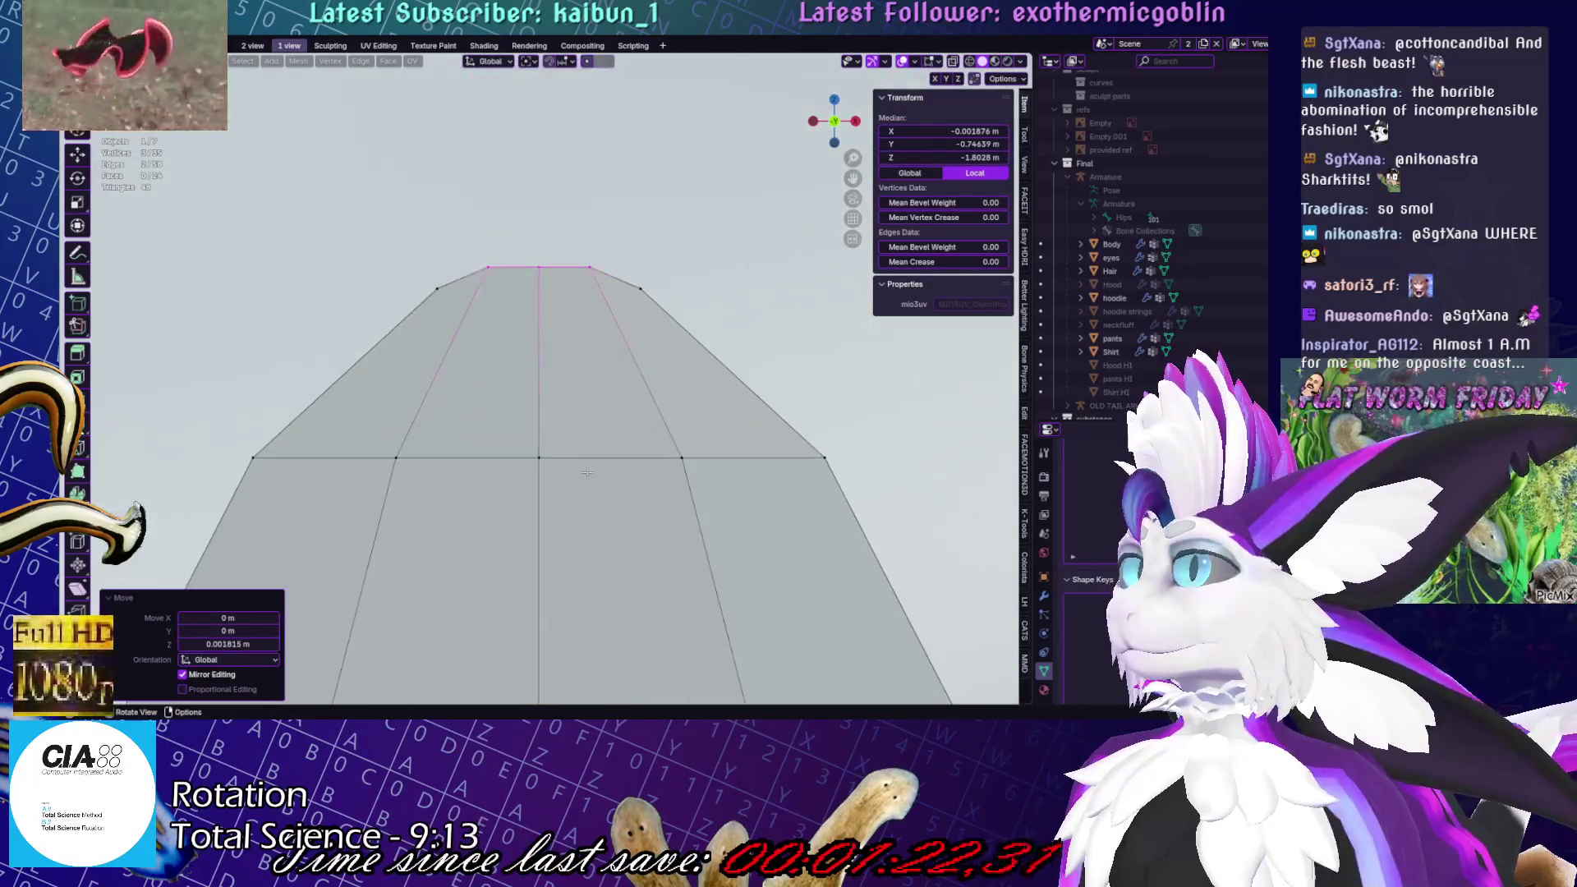
Raise the middle top vertex along Z to form a peak
left_click(540, 267)
key("g")
key("z")
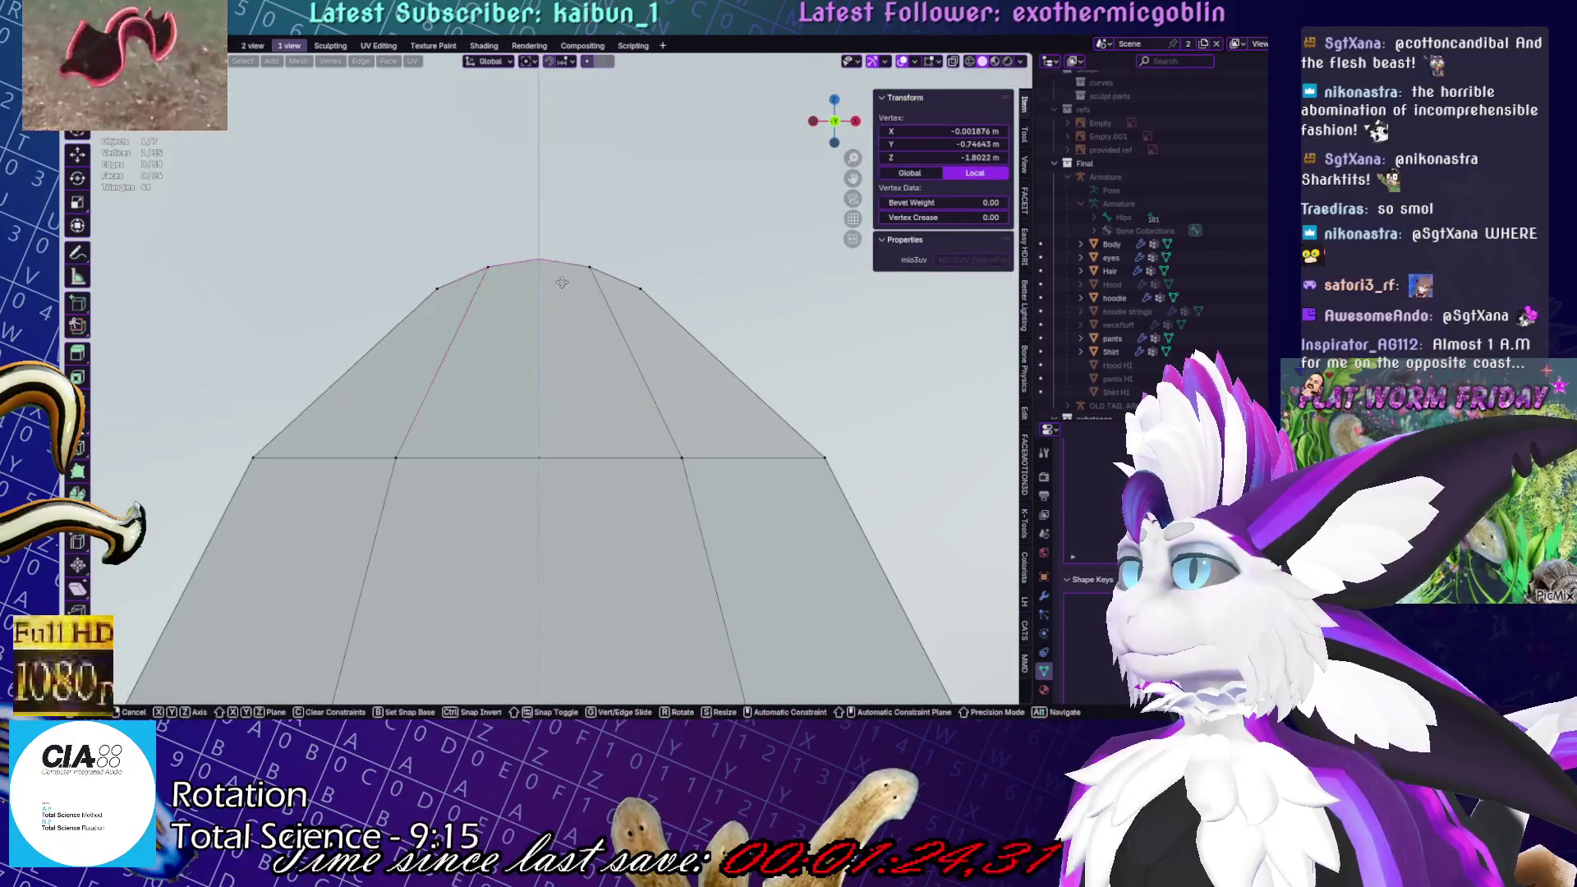
left_click(562, 283)
scroll(561, 283, "down", 3)
Select the tapered top cap faces and Split them off from the pocket
key("ctrl+KP_Add")
key("ctrl+KP_Add")
middle_click_drag(653, 288, 663, 290)
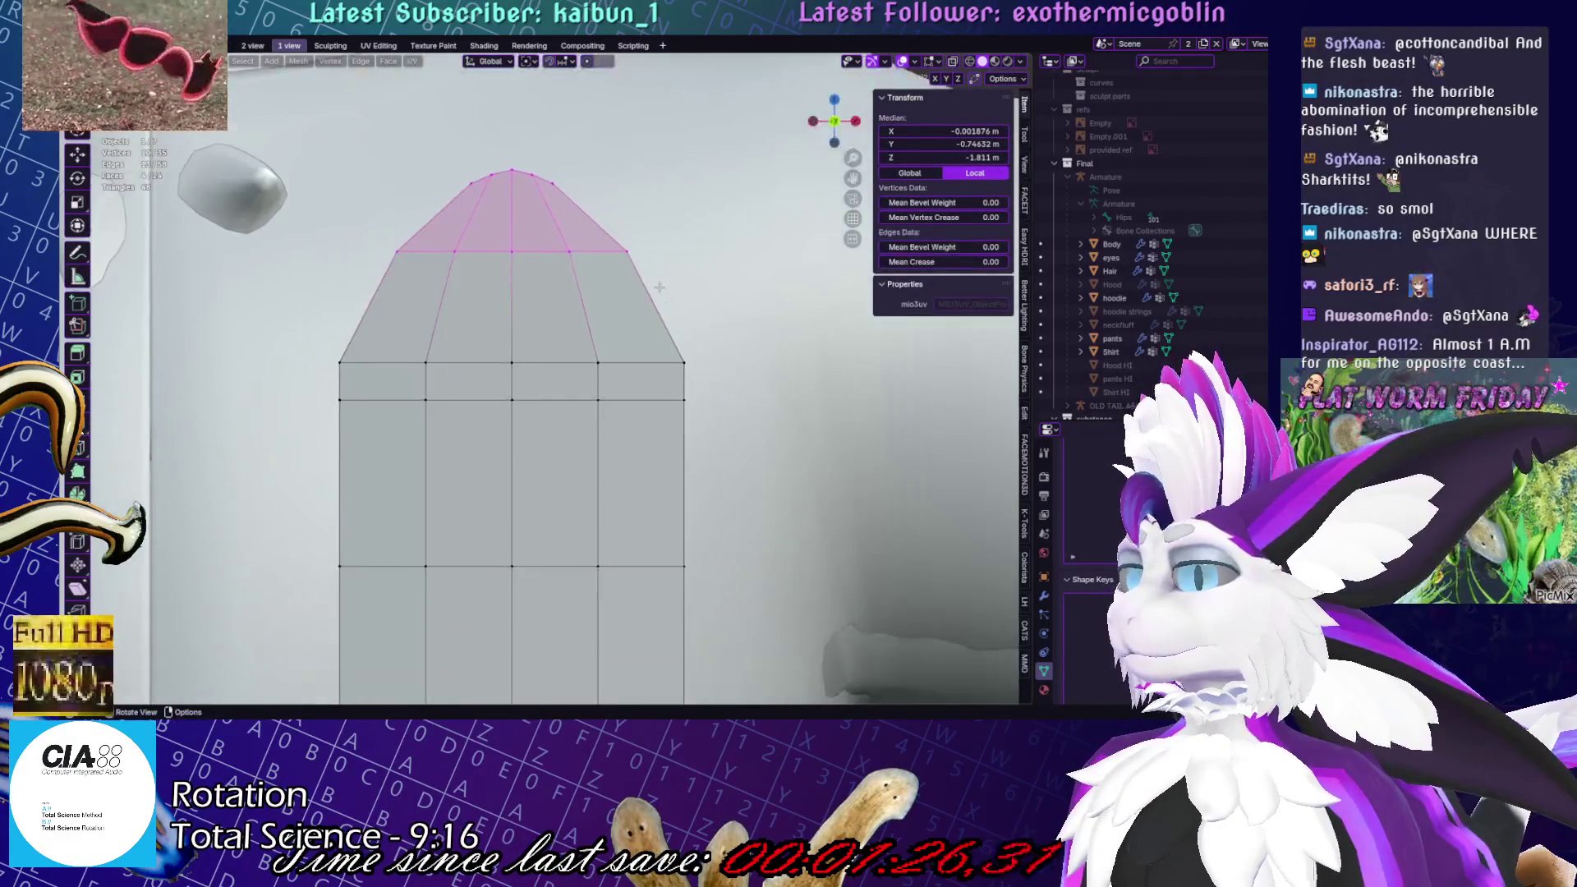
key("ctrl+KP_Add")
right_click(754, 261)
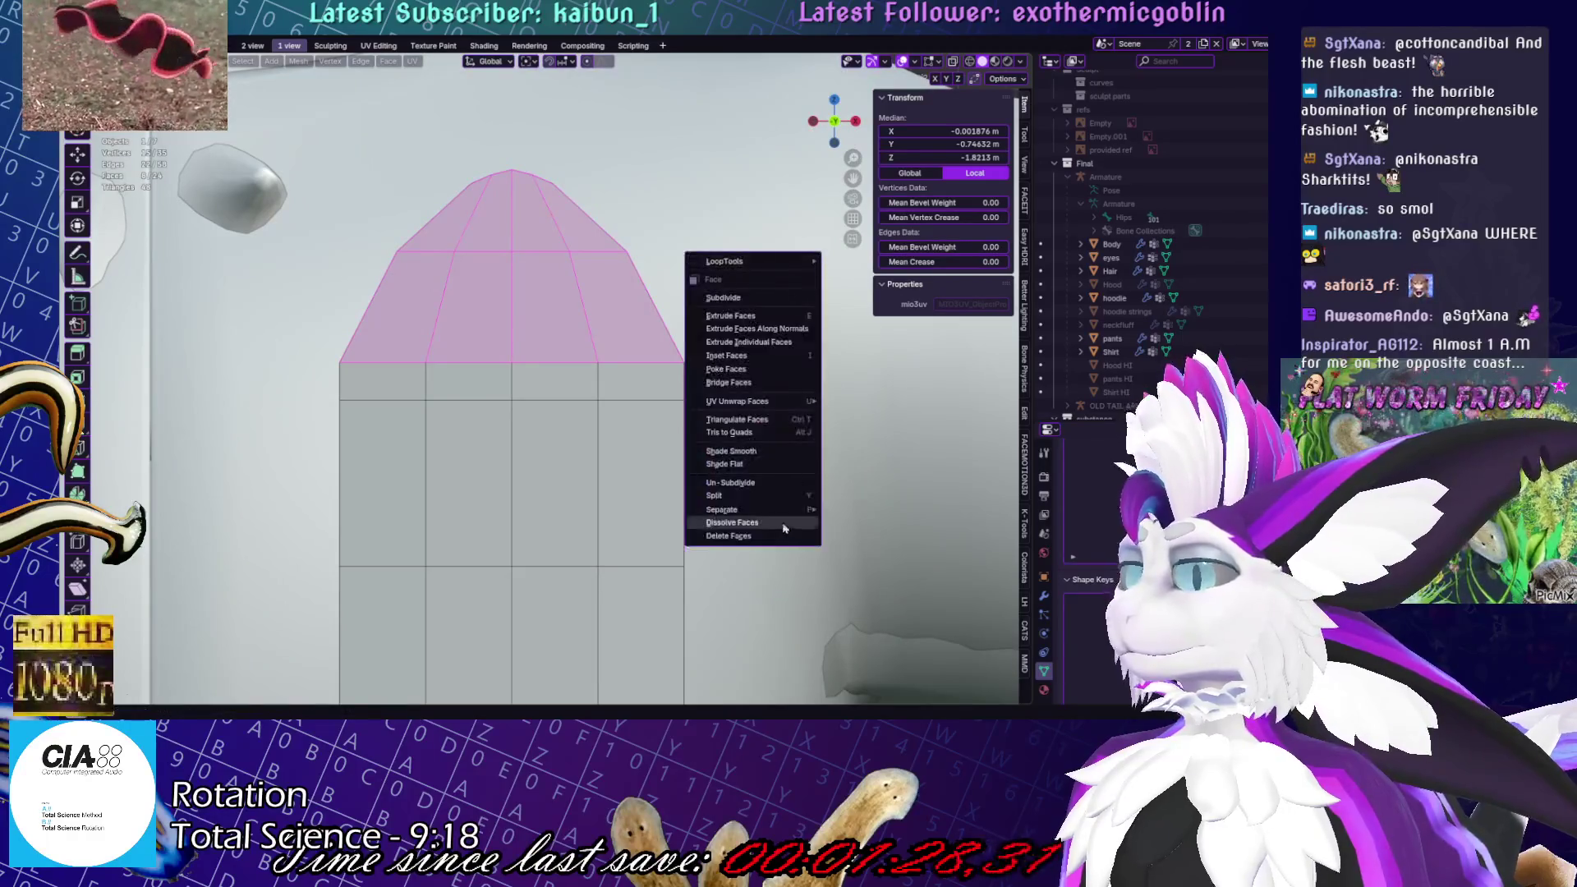
left_click(755, 523)
key("c")
right_click(645, 362)
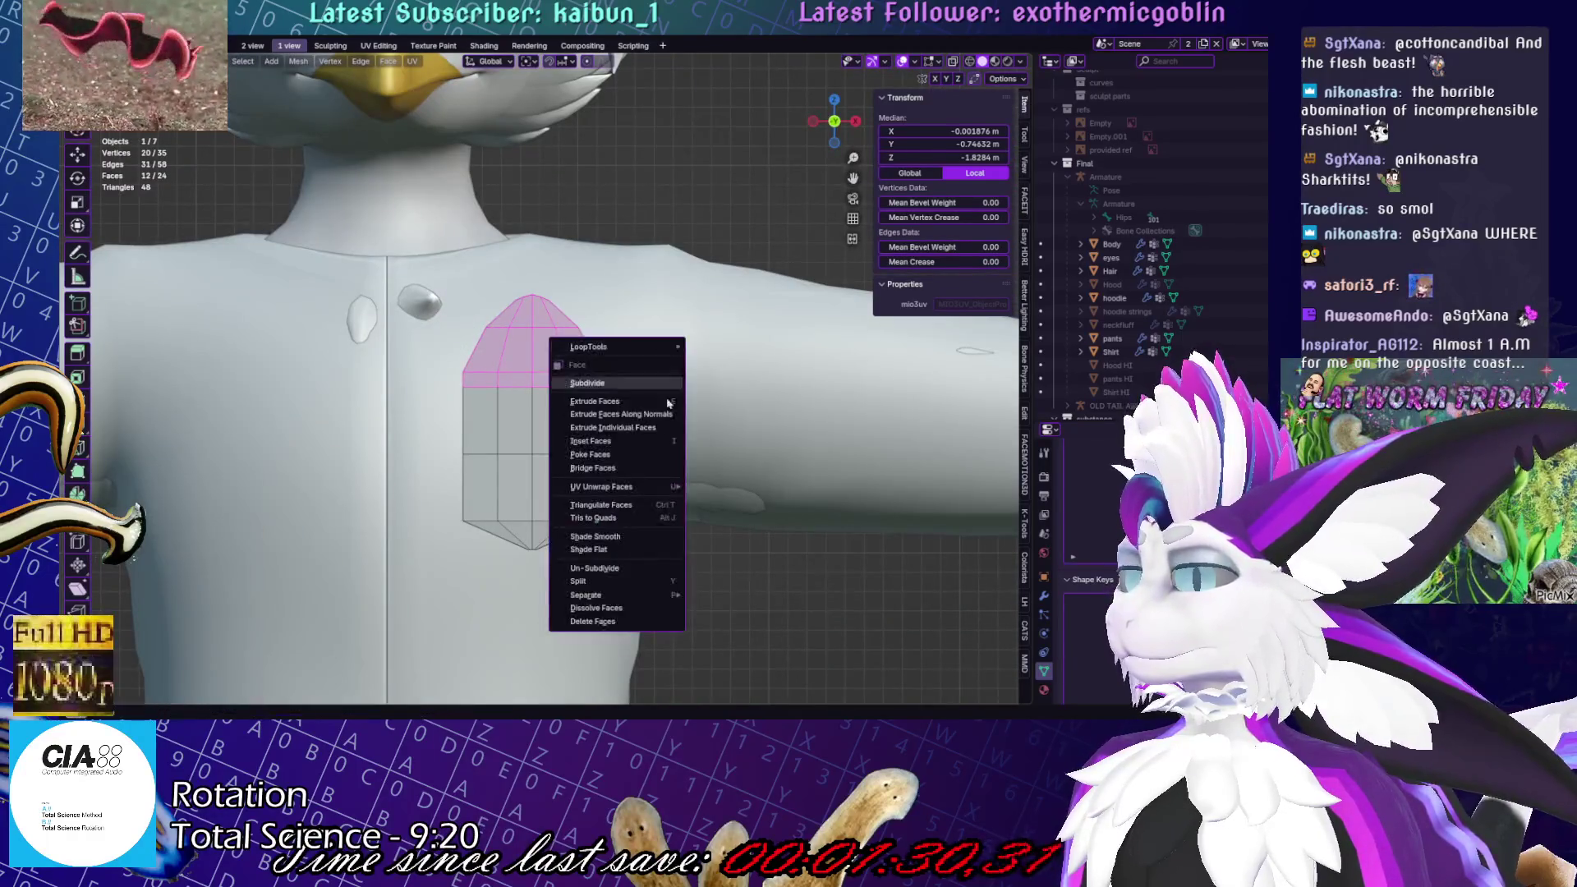
left_click(619, 580)
Lift the split cap slightly and rotate it -165° in side view to fold it down
key("g")
key("z")
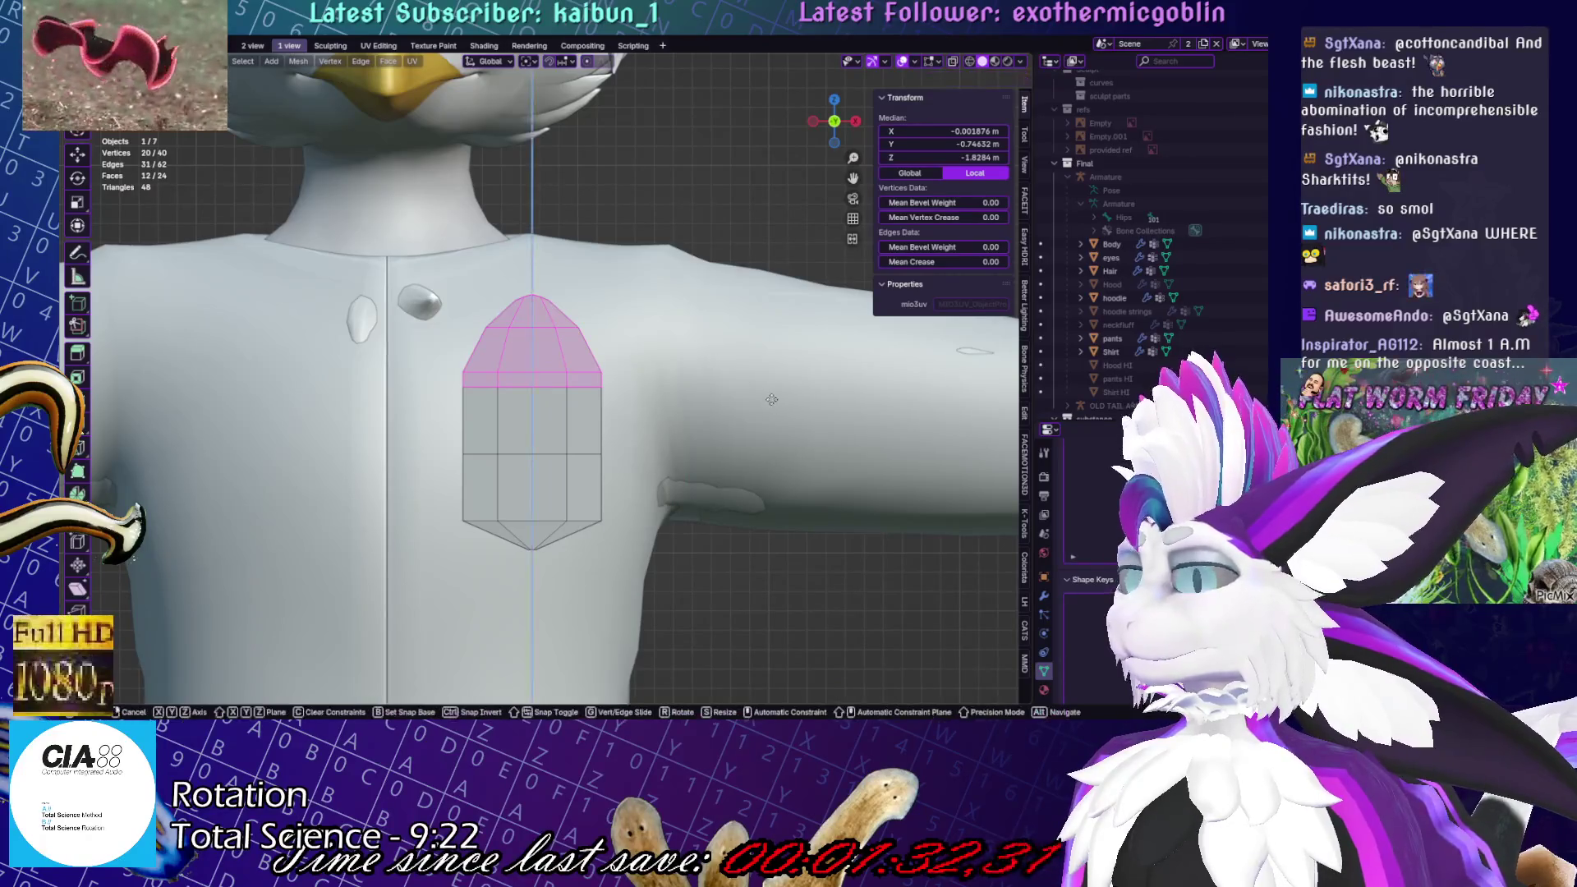
left_click(769, 390)
key("KP_3")
key("r")
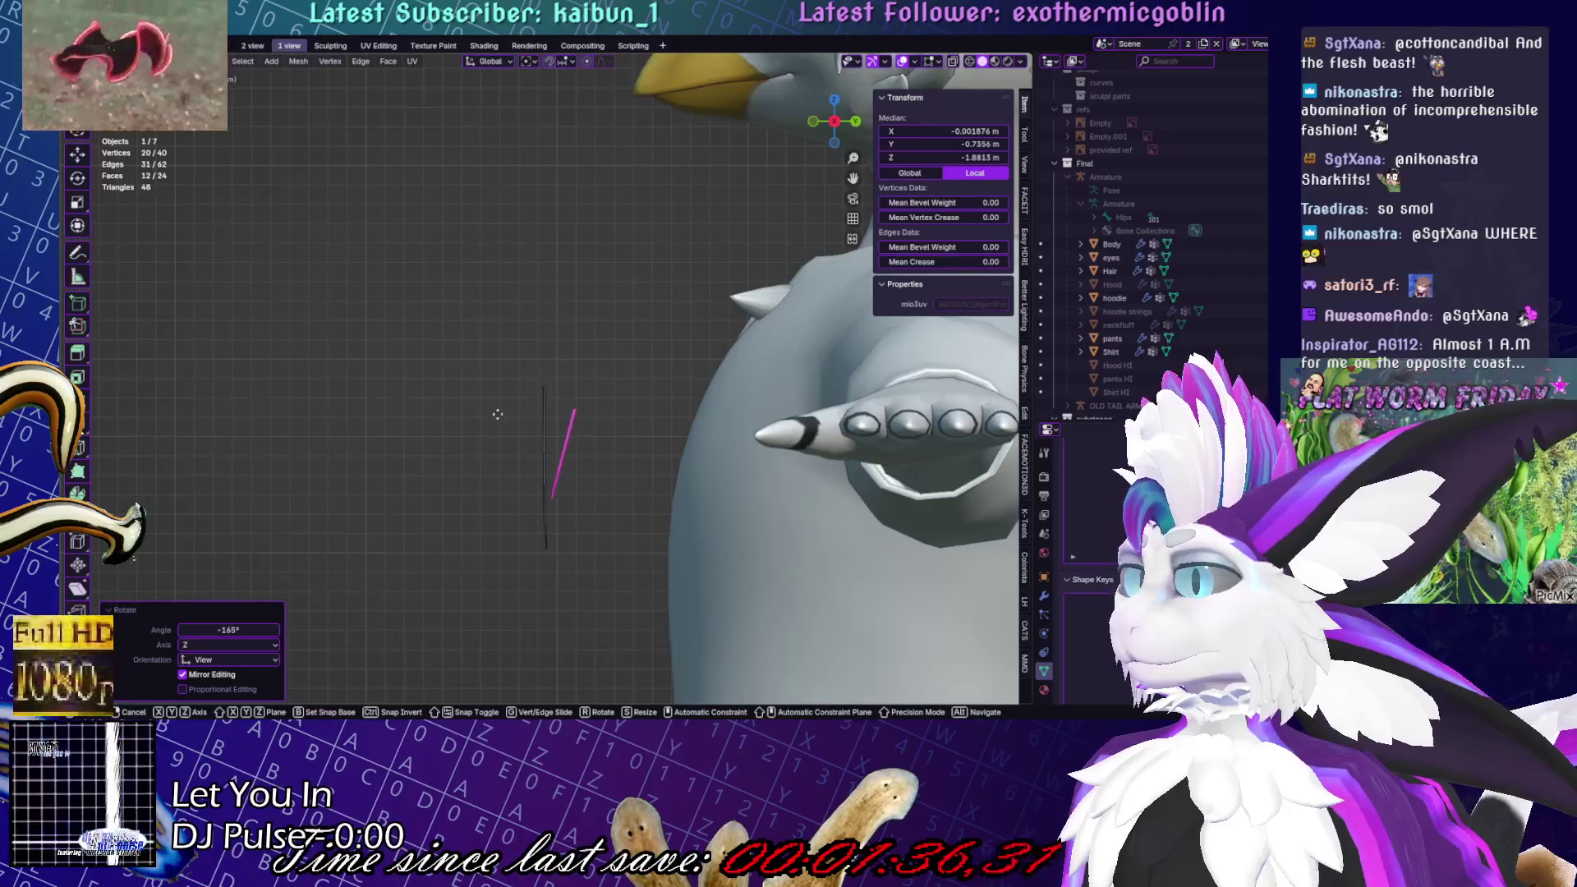
left_click(476, 304)
scroll(475, 303, "down", 5)
Move the folded flap down over the pocket's top edge and select the whole pocket
key("g")
key("z")
left_click(722, 402)
key("KP_1")
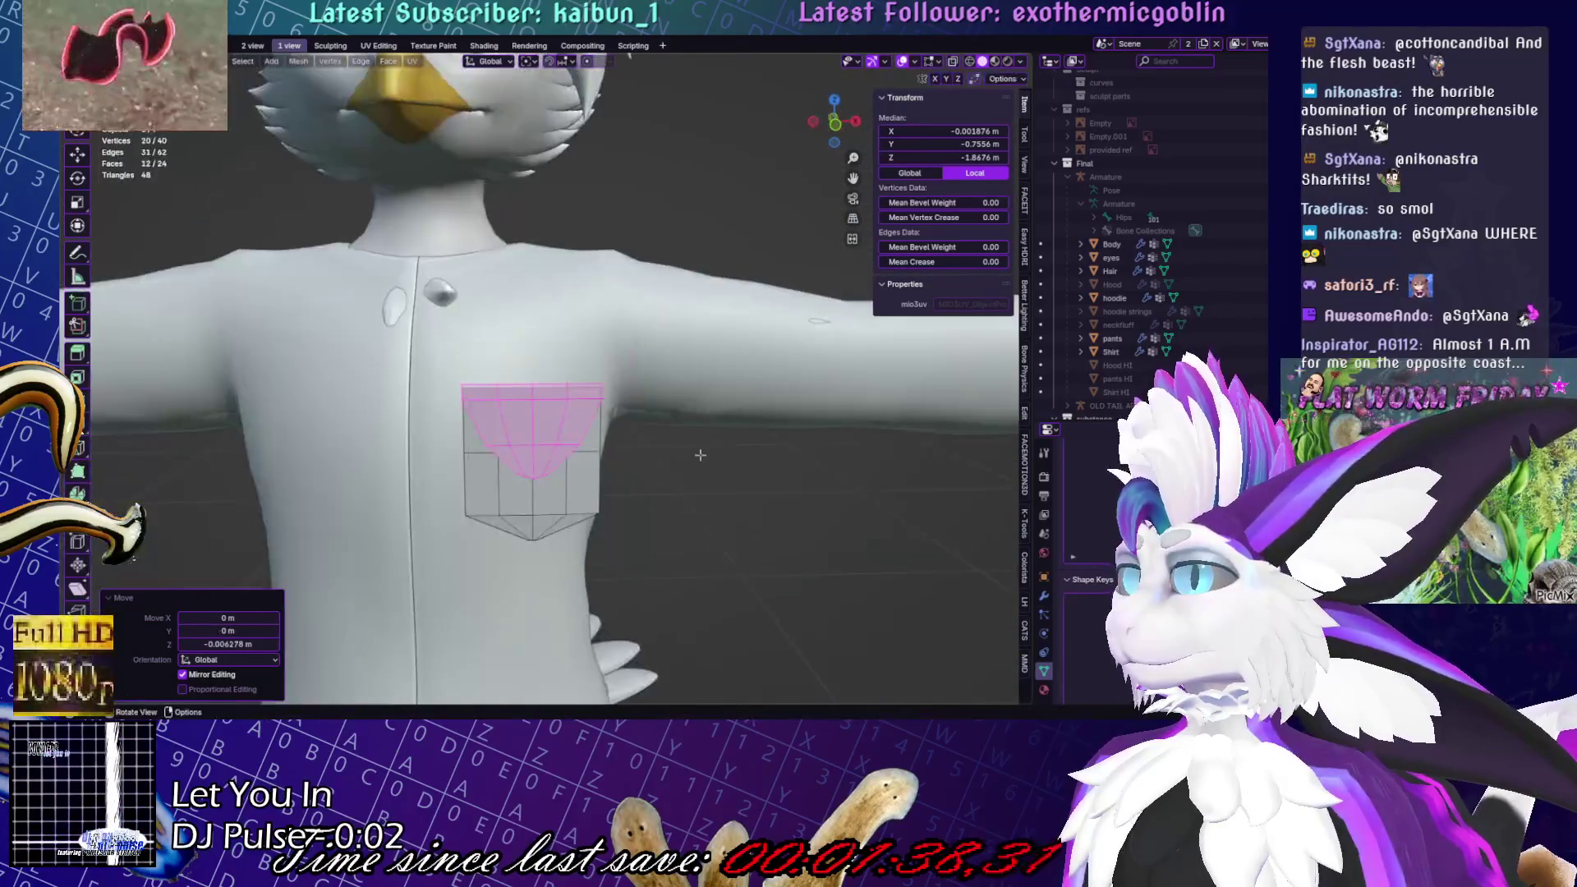
key("a")
left_click(298, 60)
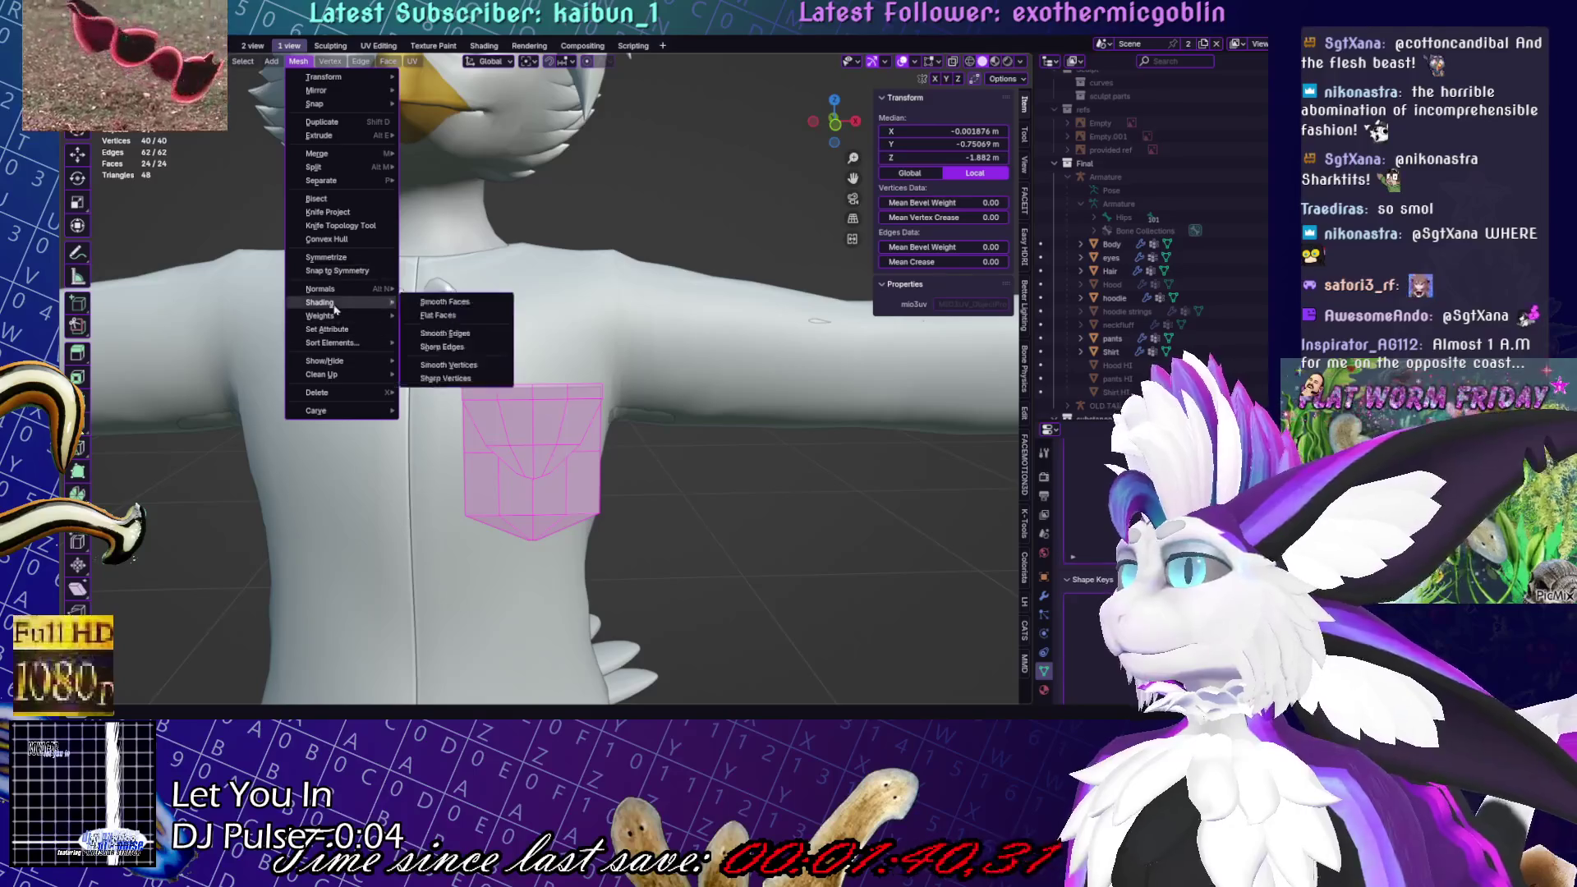
Recalculate the pocket normals outward and make a knife cut on a pocket edge
mouse_move(345, 288)
left_click(454, 302)
key("alt+a")
middle_click_drag(608, 262, 628, 240)
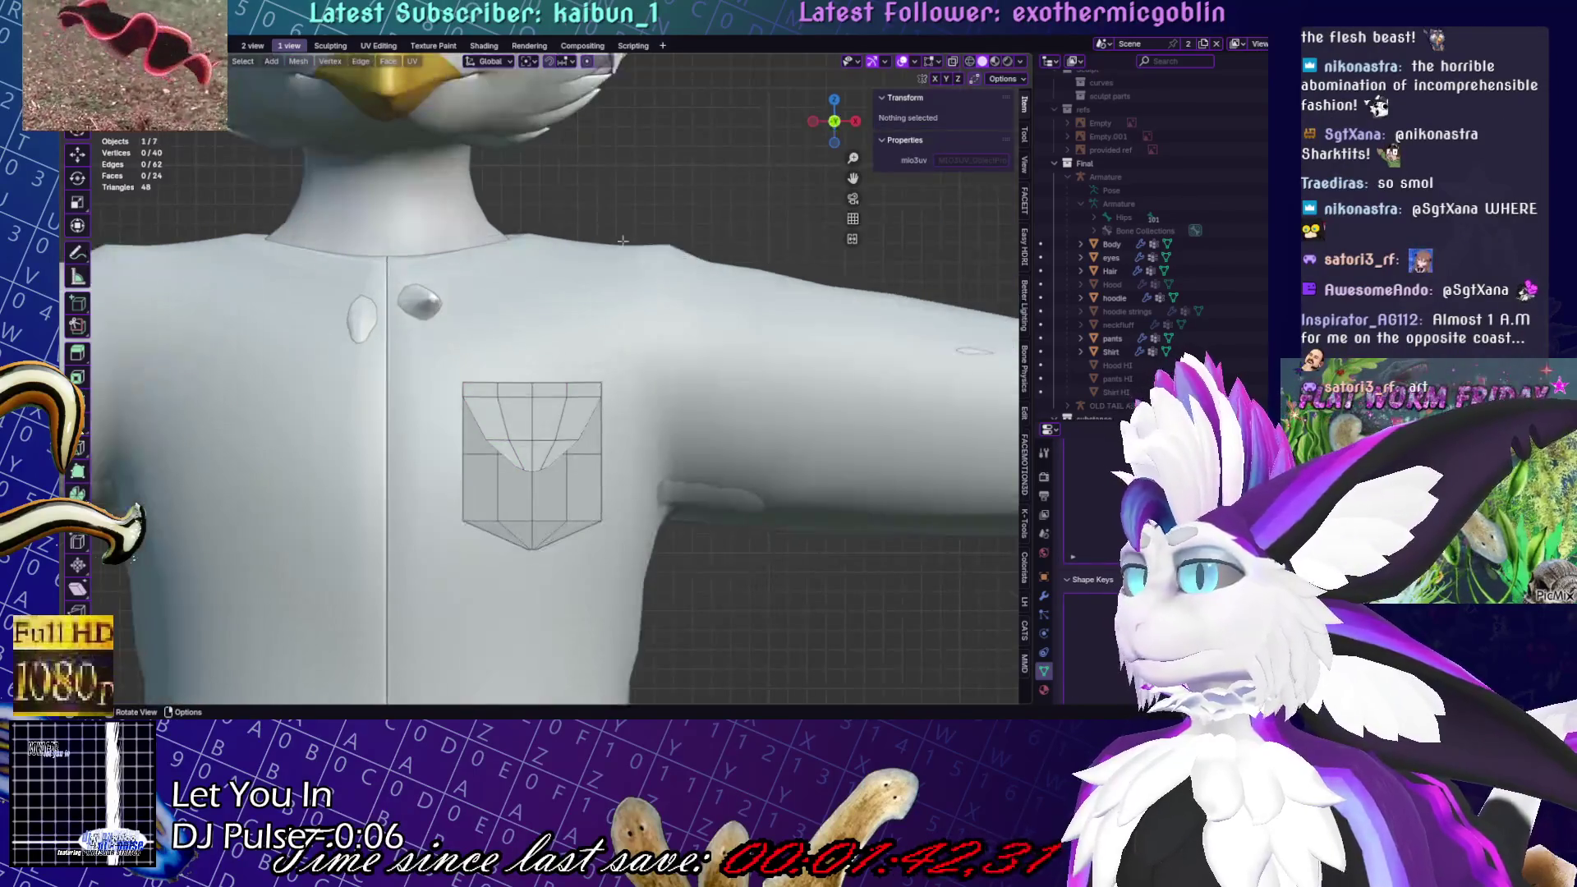
left_click(539, 442)
key("k")
key("Escape")
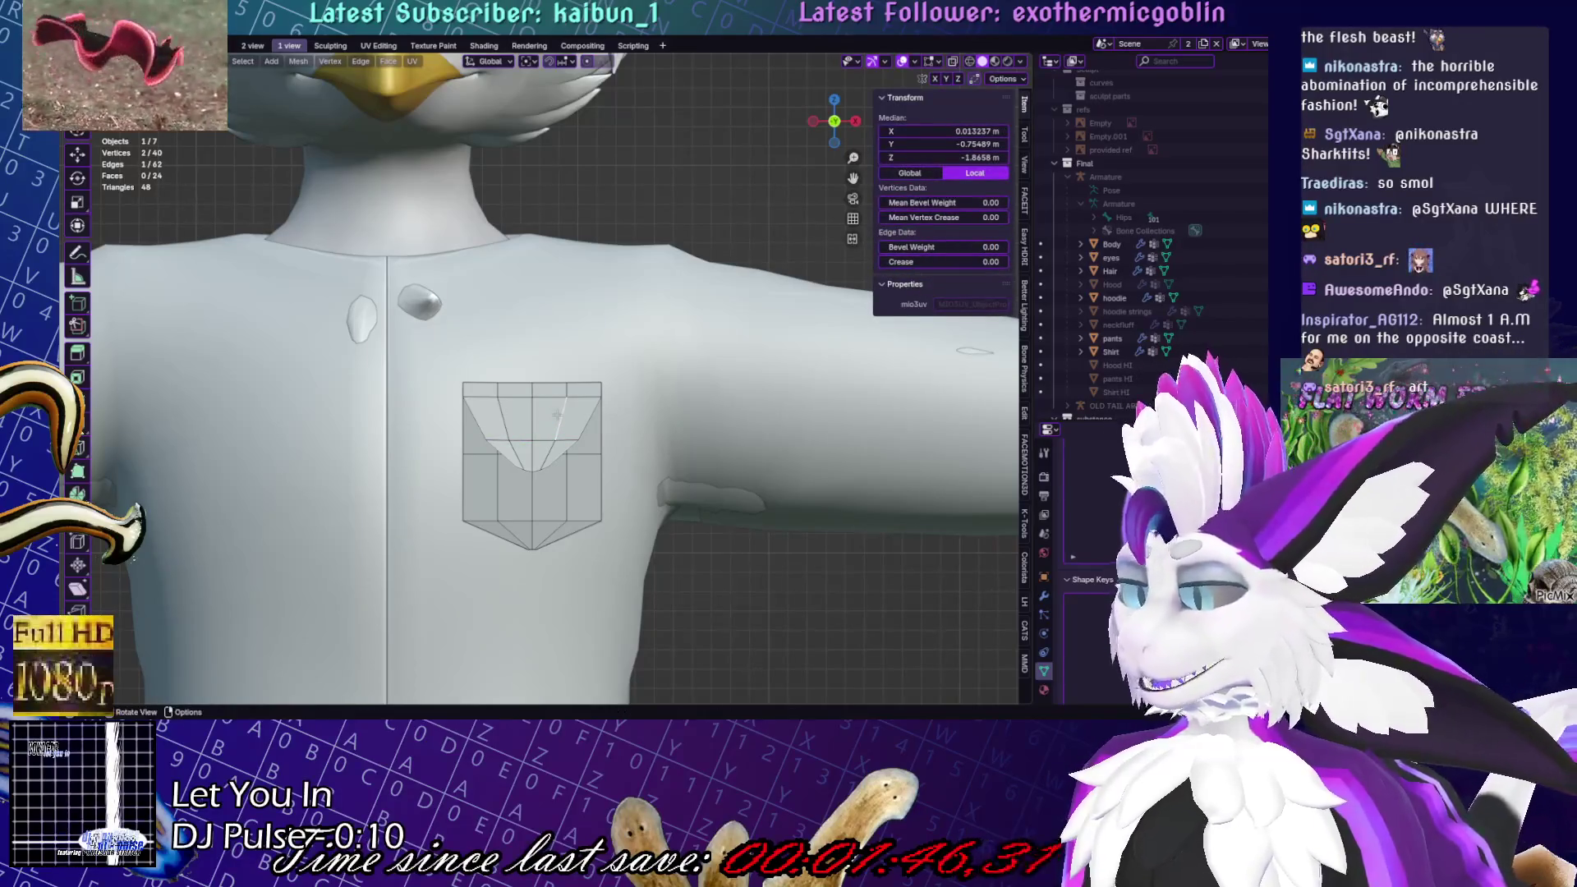
Select all connected pocket faces and rotate them in side view to tilt the pocket
key("ctrl+l")
key("KP_3")
key("r")
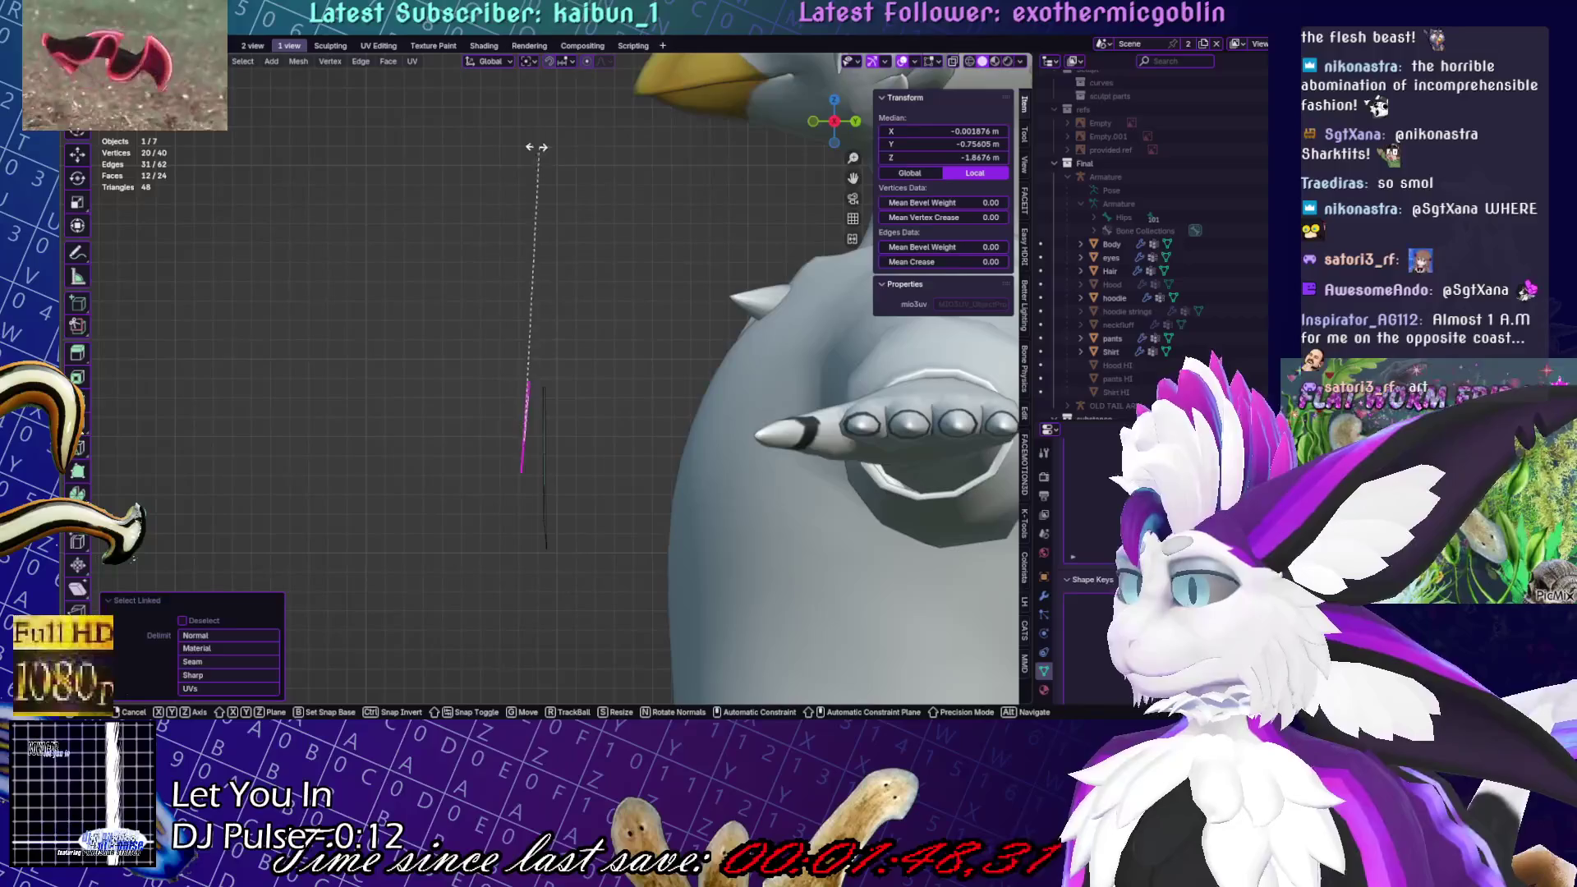
left_click(534, 150)
key("KP_1")
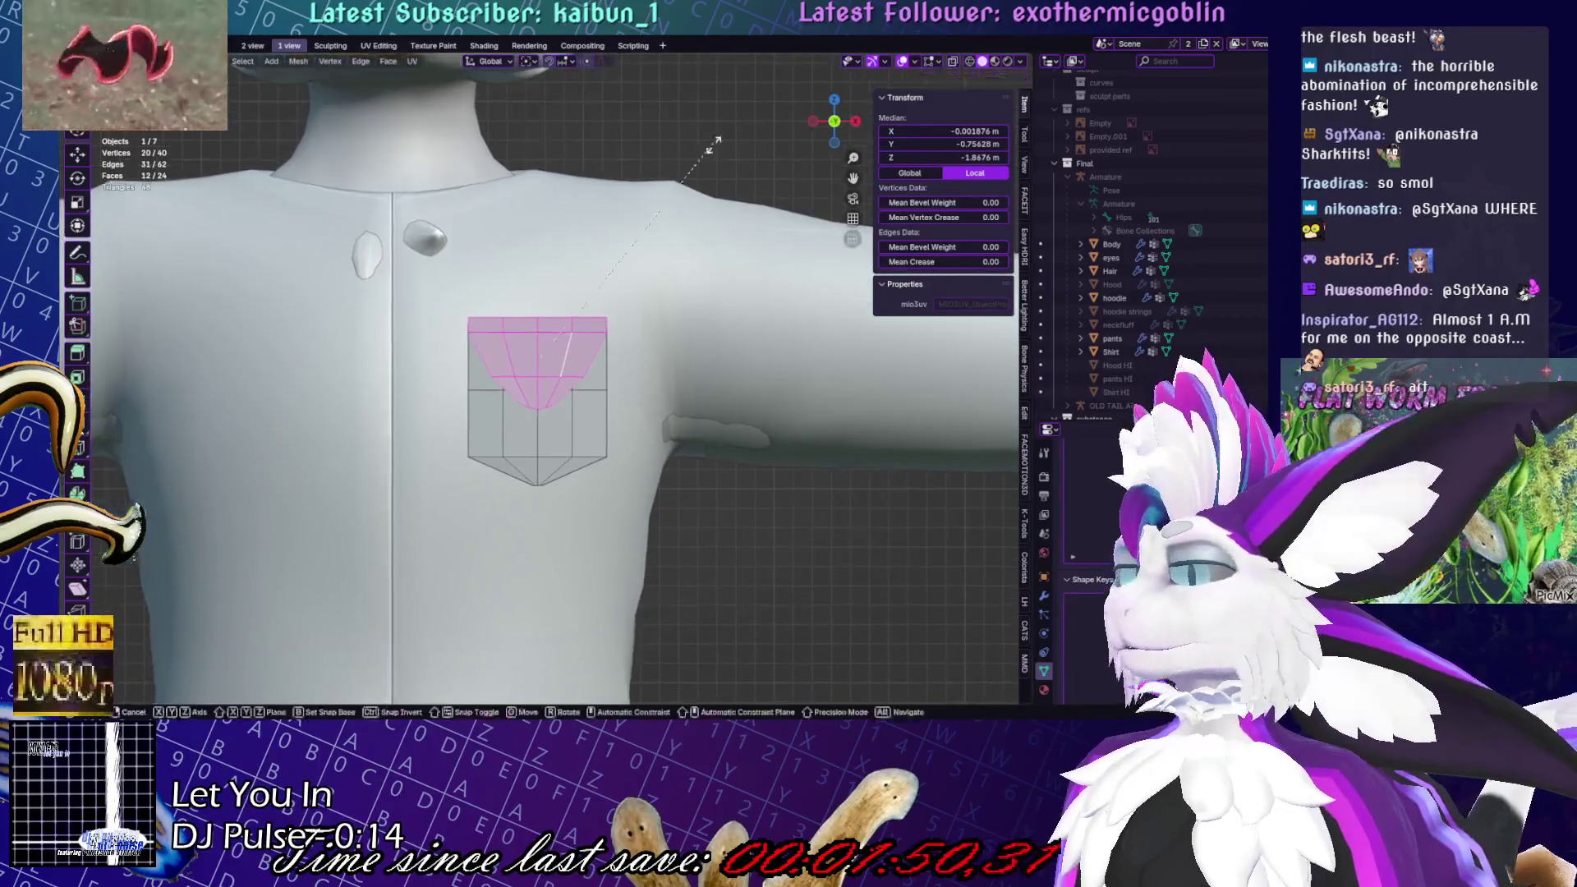
Squash the flap rim along Z and lift it slightly upward
key("s")
key("z")
left_click(616, 189)
key("g")
key("z")
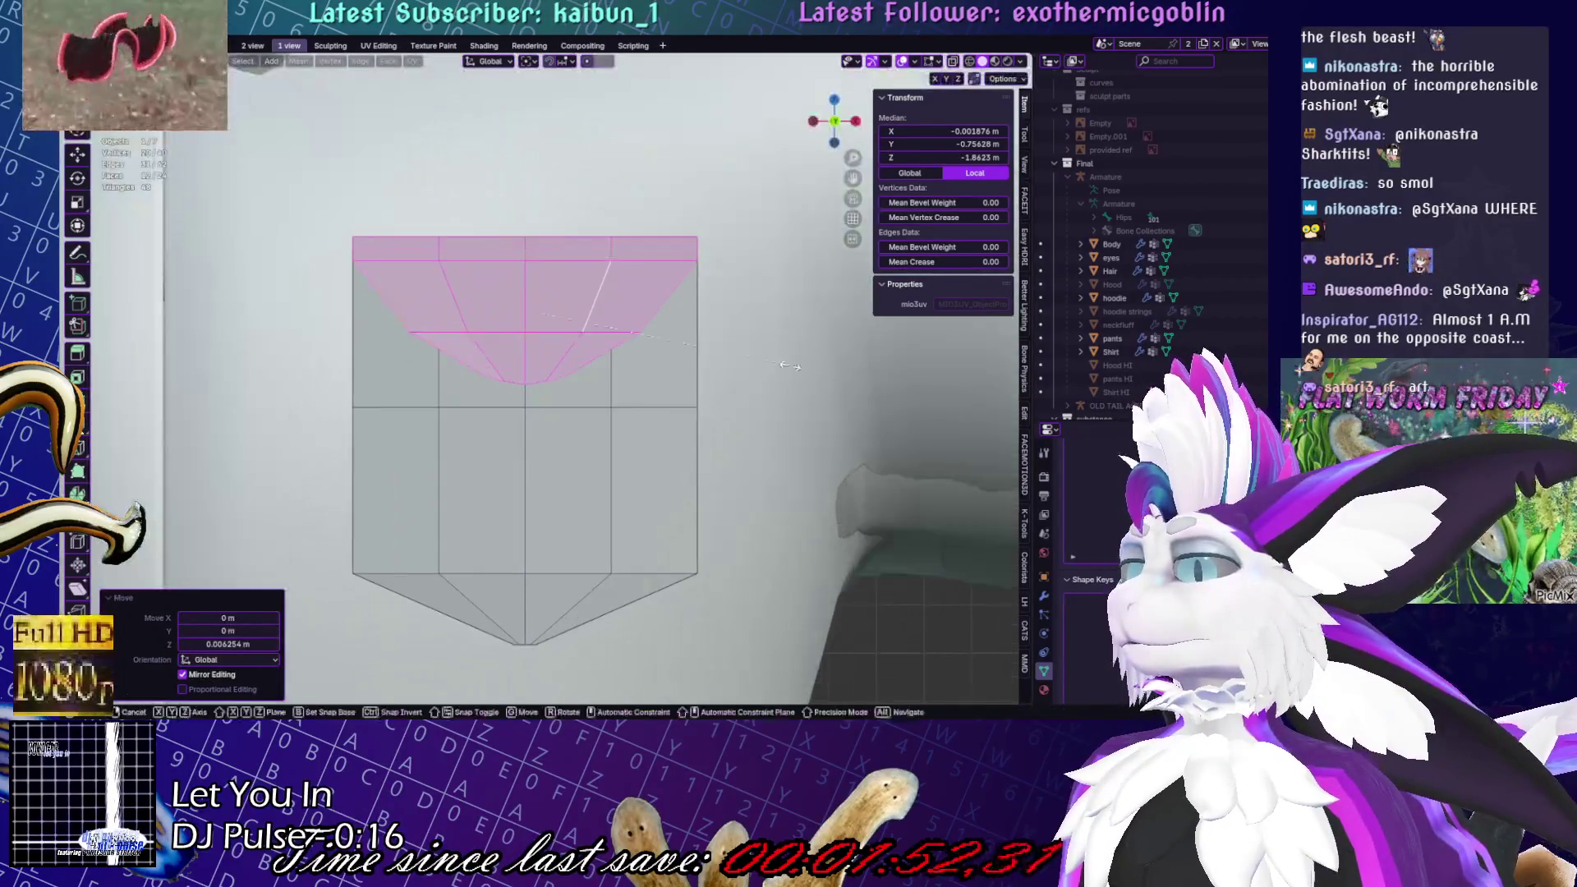
scroll(616, 186, "up", 5)
left_click(728, 348)
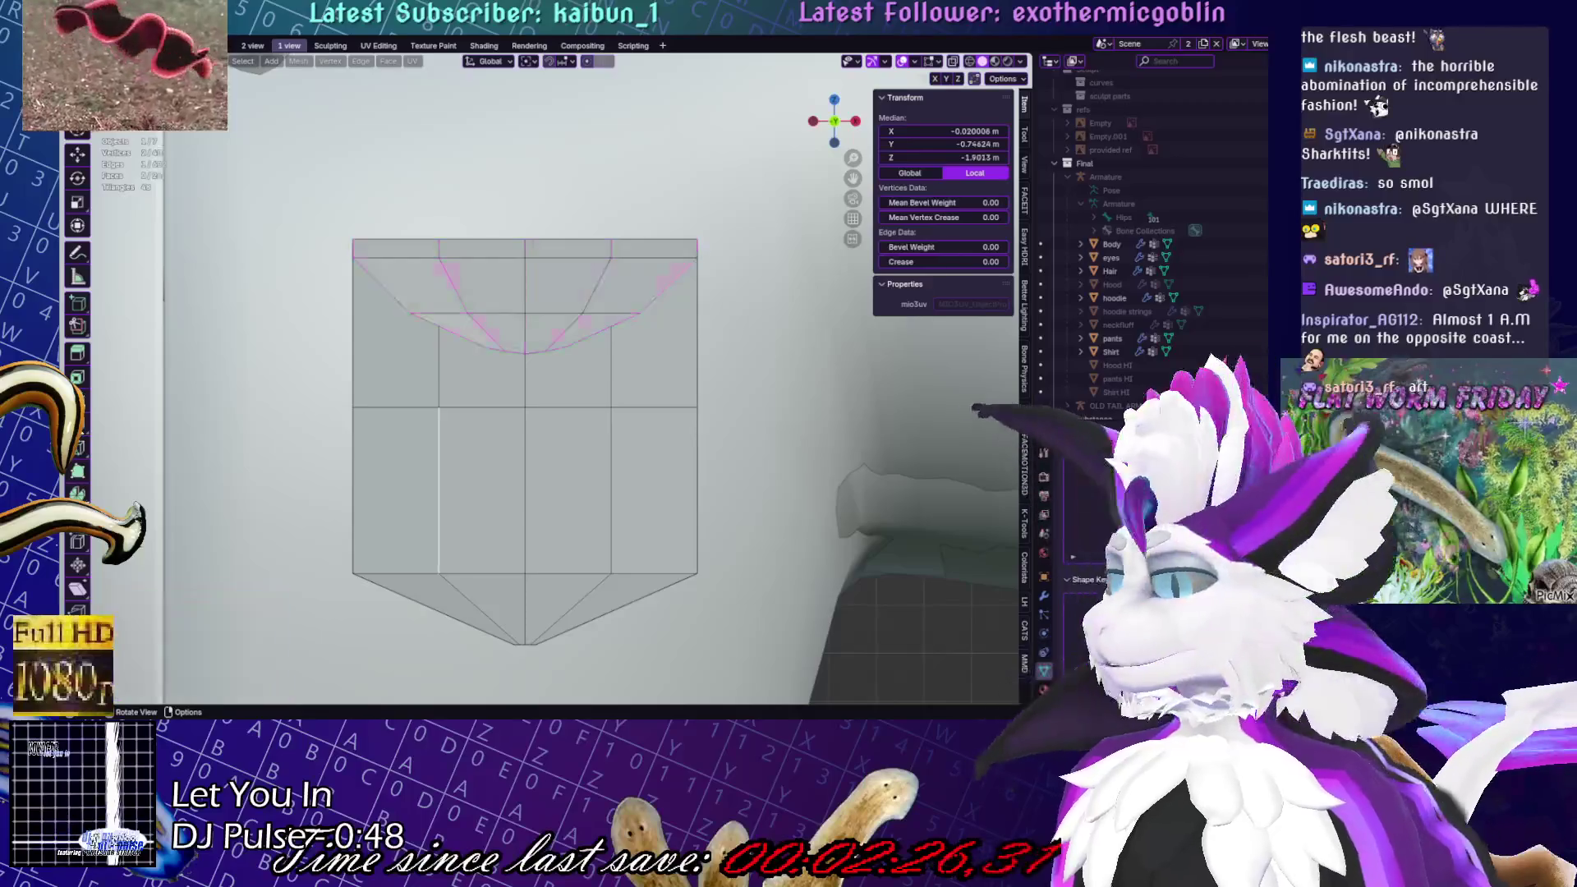
Select and delete the lower pocket body, leaving only the flap
key("alt+a")
key("l")
key("x")
scroll(509, 353, "down", 3)
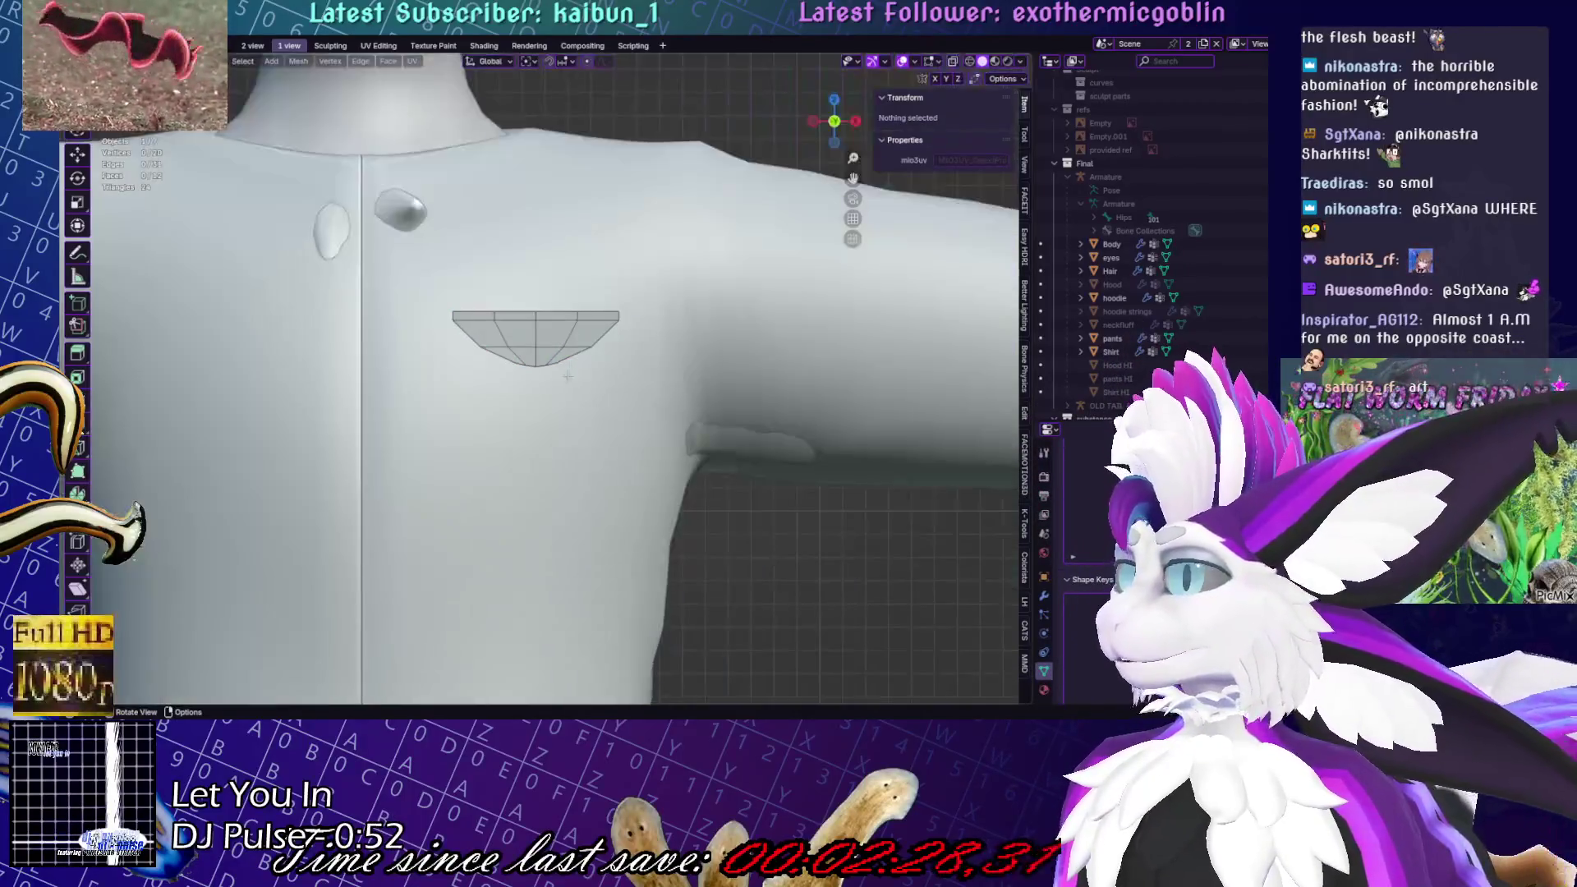
scroll(509, 354, "up", 4)
Lower the flap's bottom edge loop slightly along Z
left_click(538, 348)
left_click(538, 349, "alt")
key("g")
key("z")
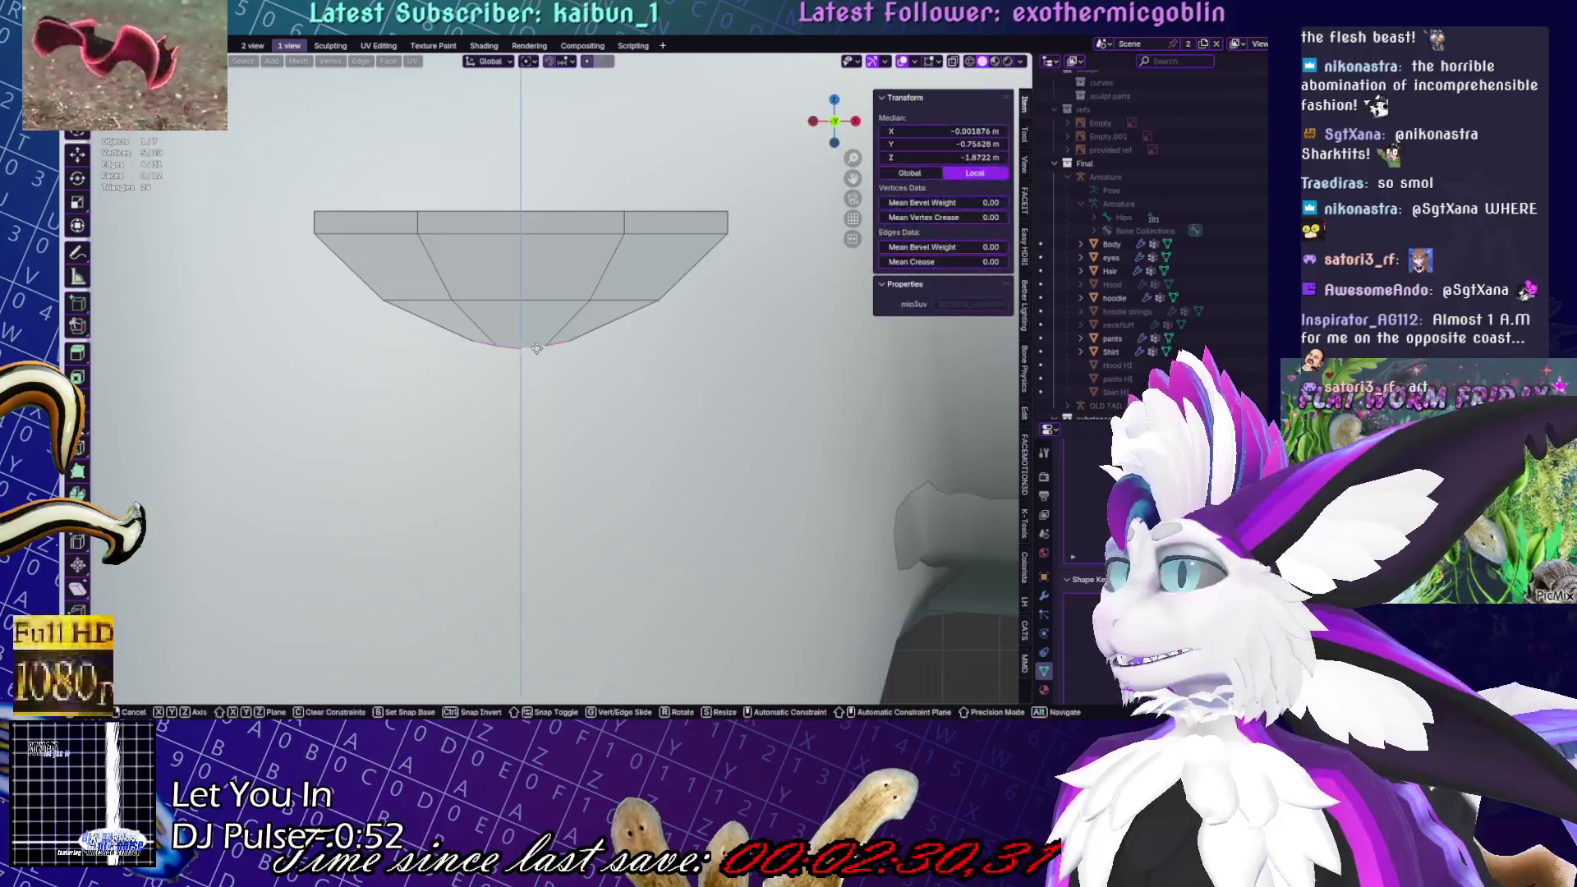
left_click(708, 354)
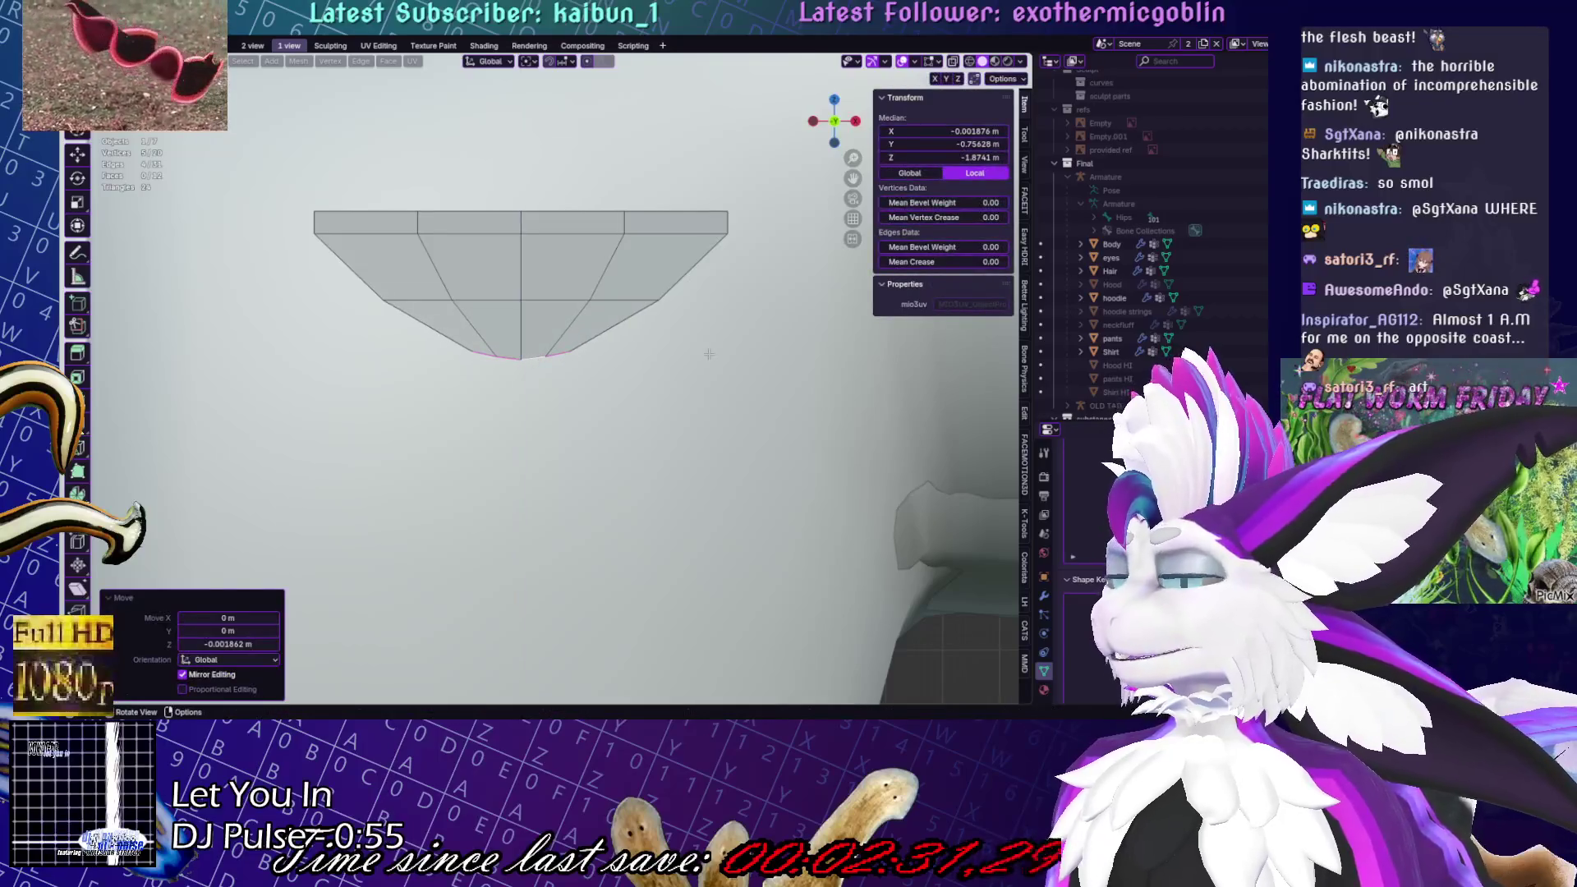
Pull the bottom-centre vertex down along Z into a deeper point
left_click(534, 353)
left_click(520, 359)
key("g")
key("z")
left_click(478, 332)
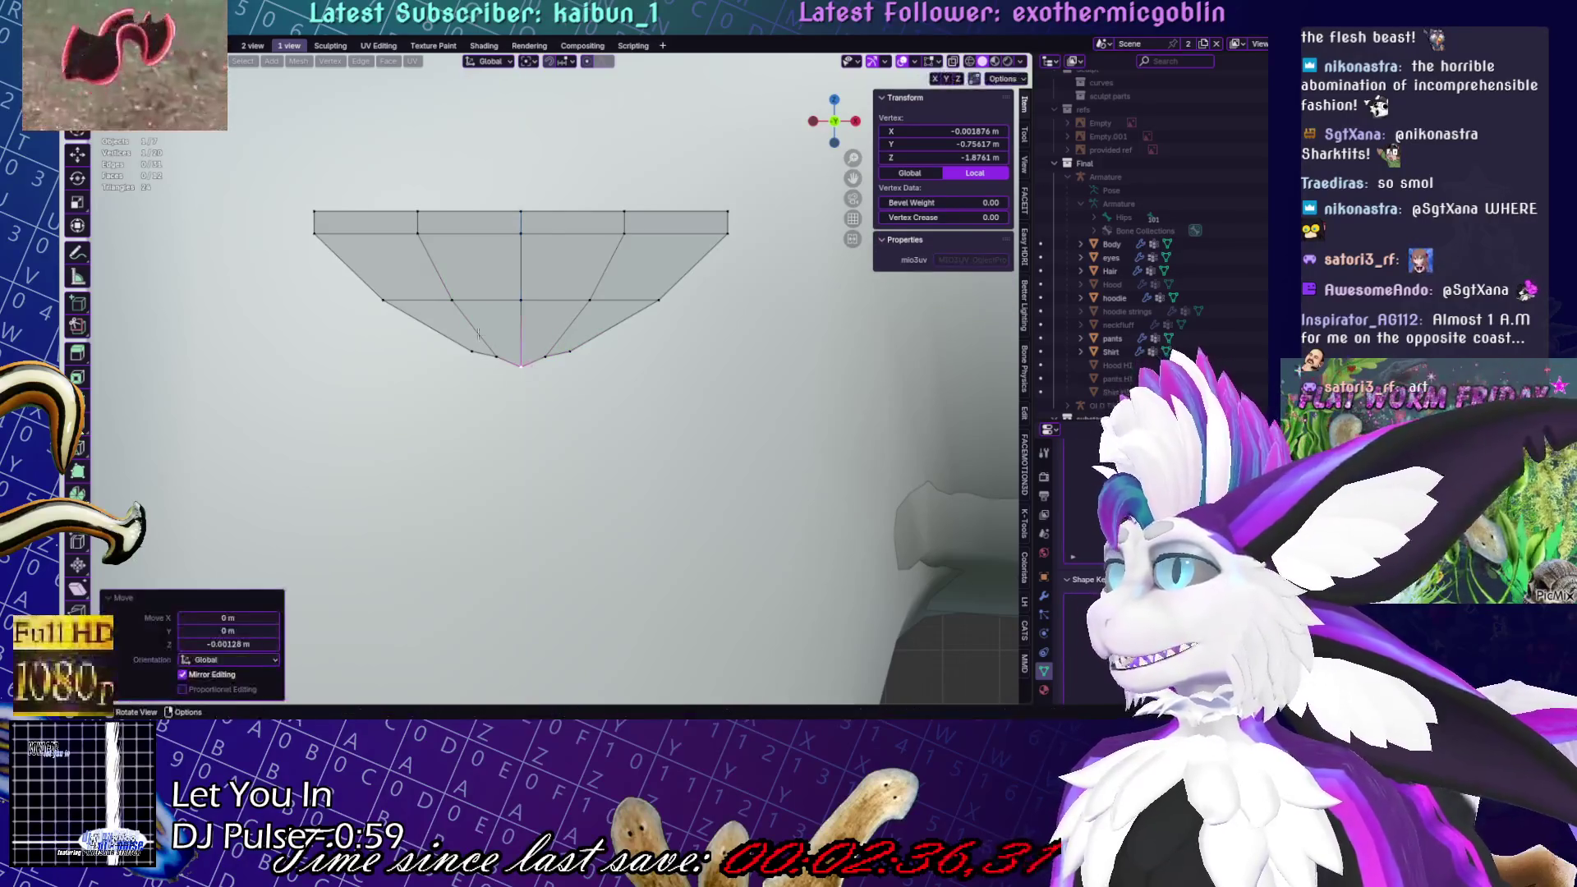
key("g")
key("z")
left_click(556, 401)
Move the two lower side vertices along Z to sharpen the V-shaped edge
key("alt+a")
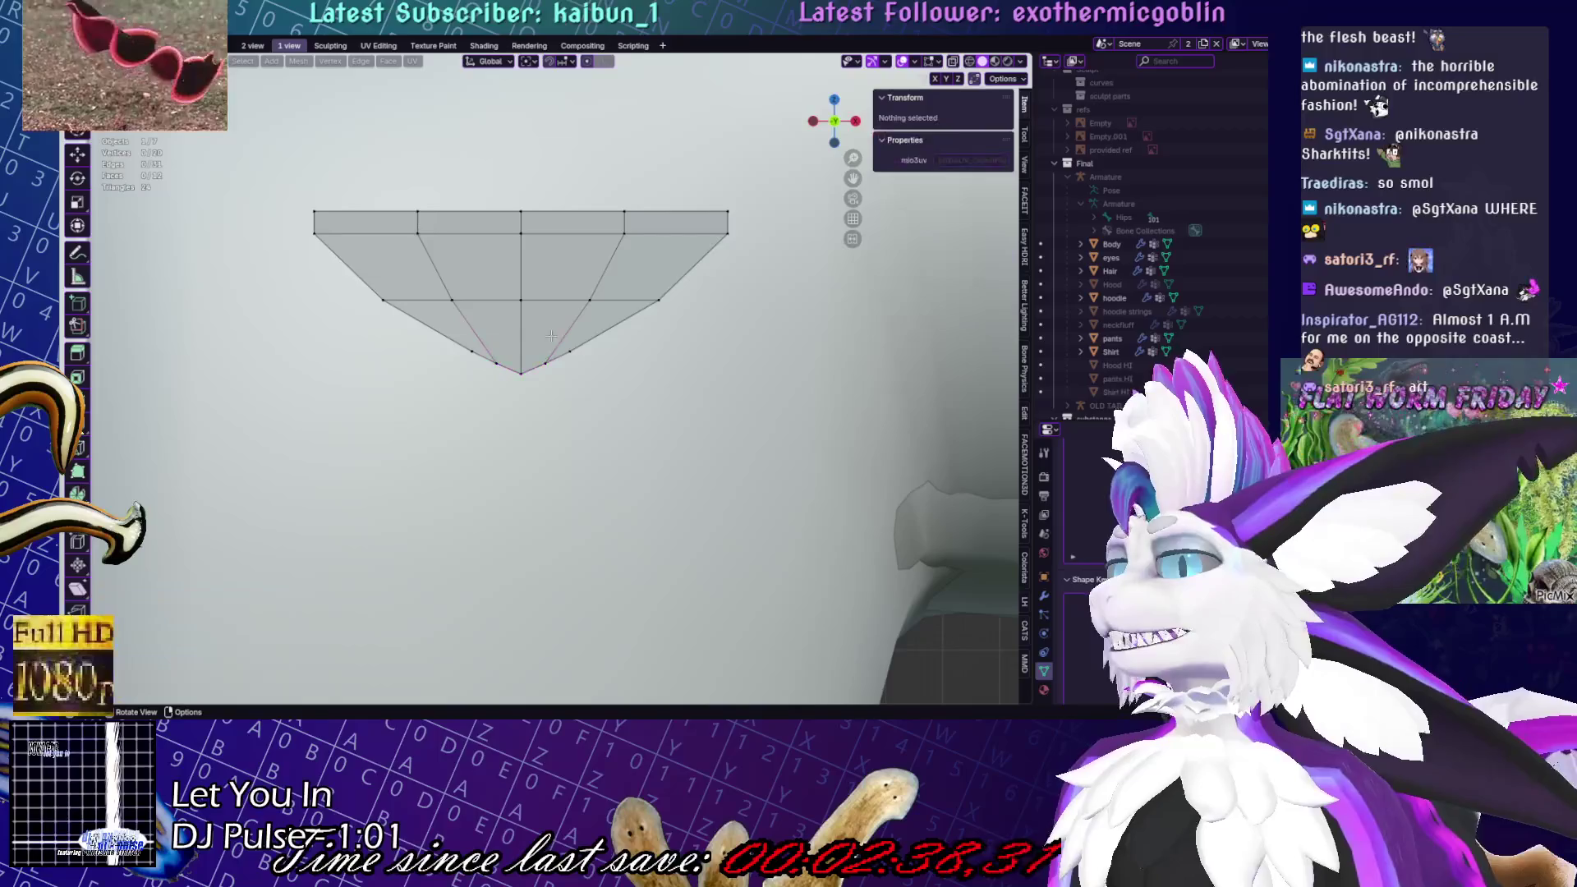
left_click(569, 352)
left_click(470, 355, "shift")
key("g")
key("z")
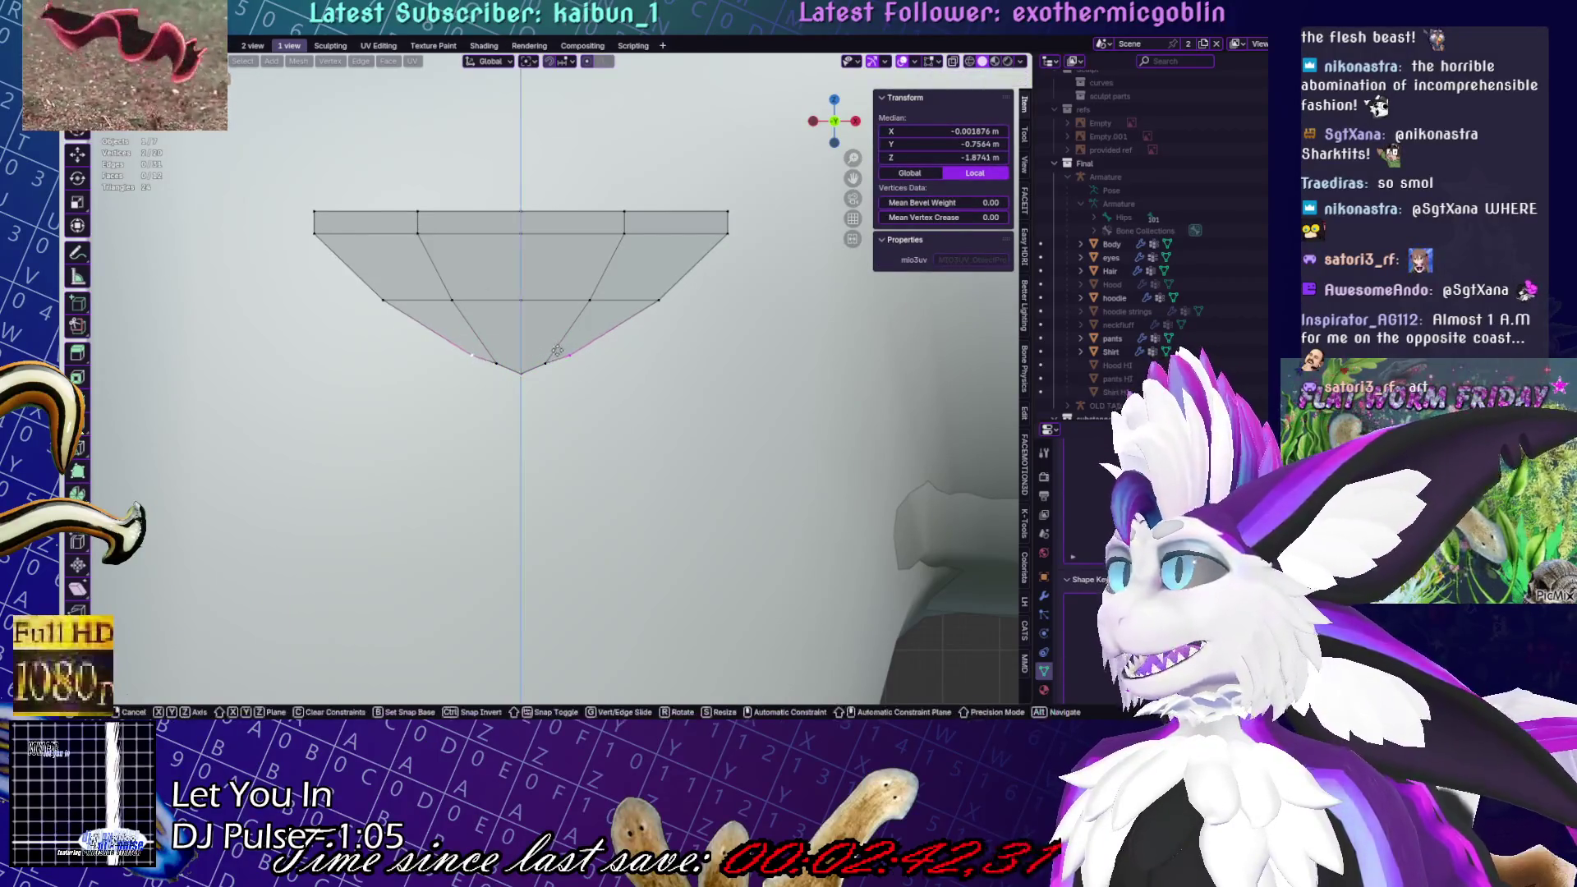
left_click(557, 351)
key("alt+a")
scroll(787, 490, "down", 5)
key("ctrl+Tab")
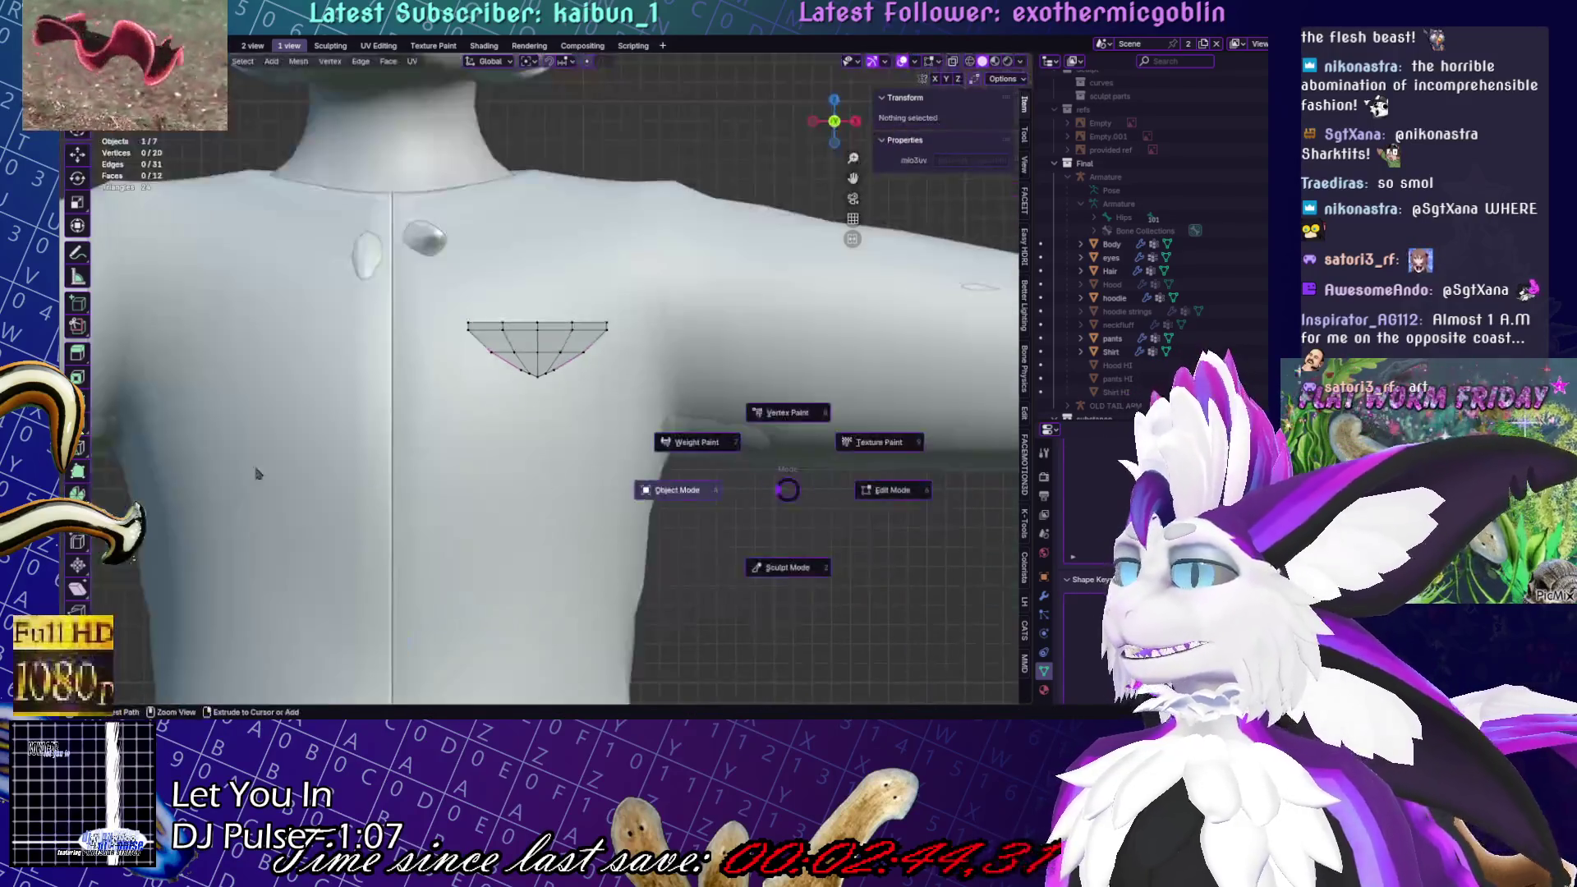
Switch back to Object Mode and save the file with Ctrl+S
left_click(220, 474)
key("ctrl+s")
scroll(526, 444, "down", 3)
scroll(510, 435, "up", 4)
scroll(526, 398, "down", 6)
middle_click_drag(534, 431, 547, 448)
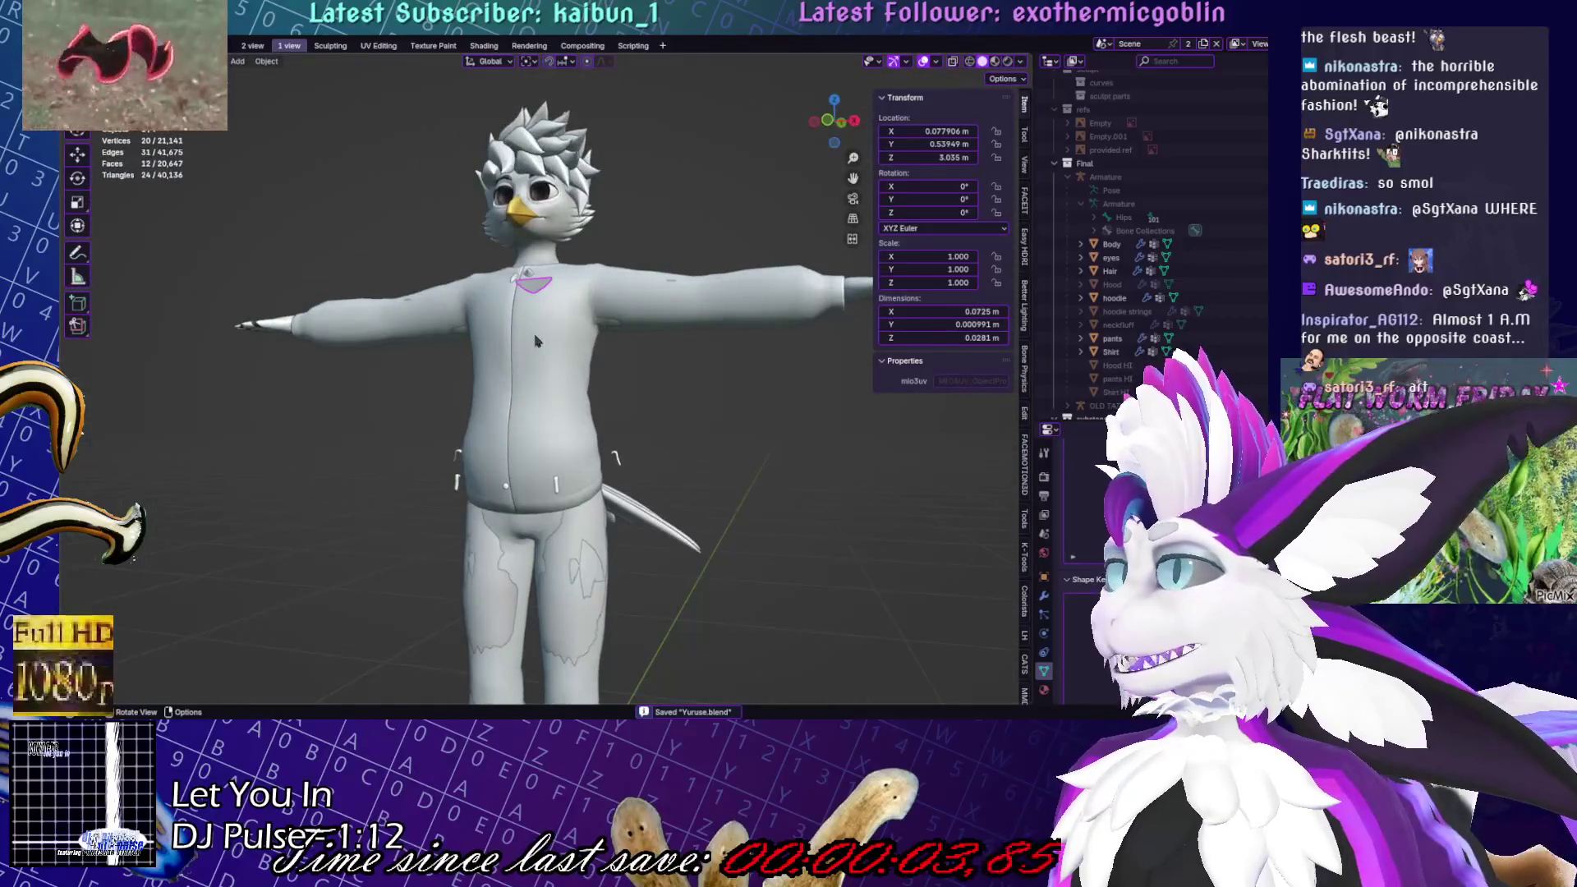
scroll(563, 513, "up", 4)
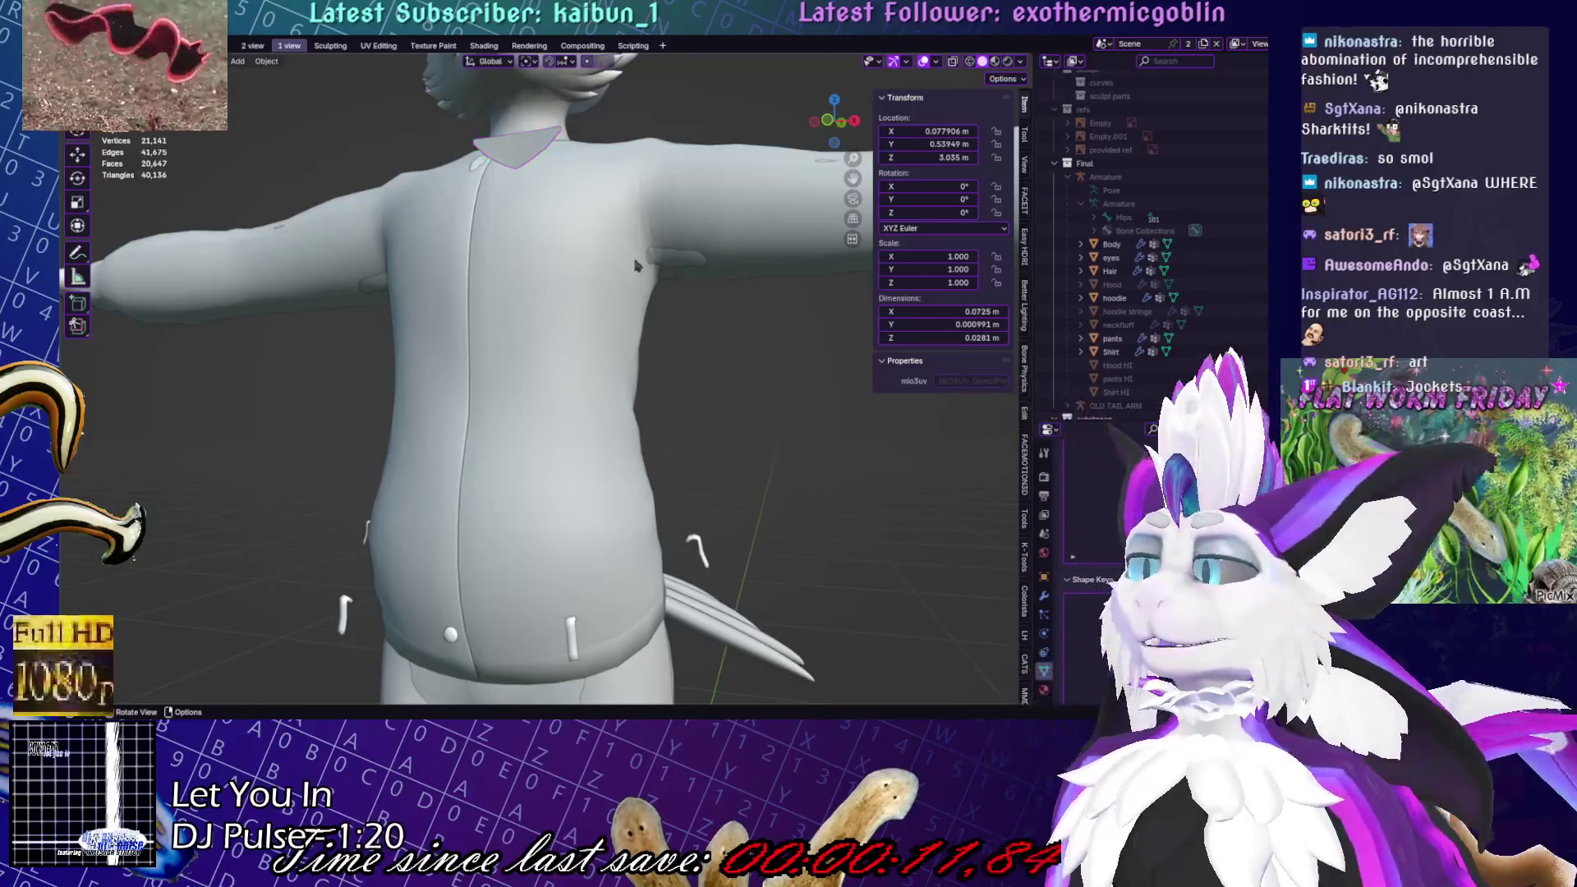
Select the chest flap piece and add a Mirror modifier to it
left_click(538, 170)
left_click(538, 170)
middle_click_drag(538, 170, 460, 246, "shift")
scroll(417, 264, "up", 4)
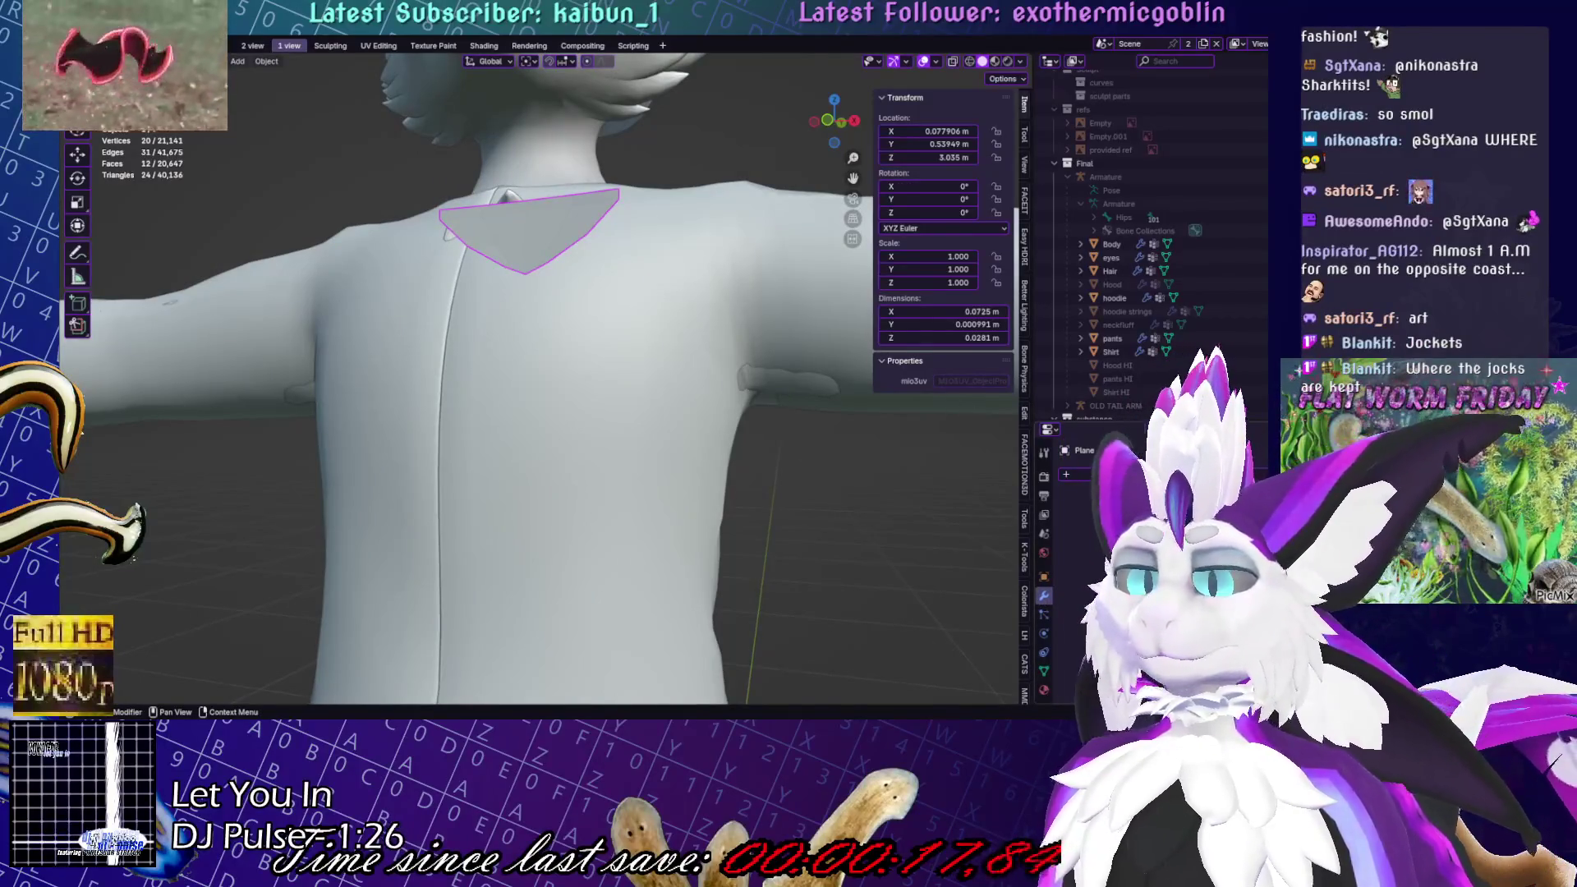
left_click(1072, 474)
left_click(1071, 500)
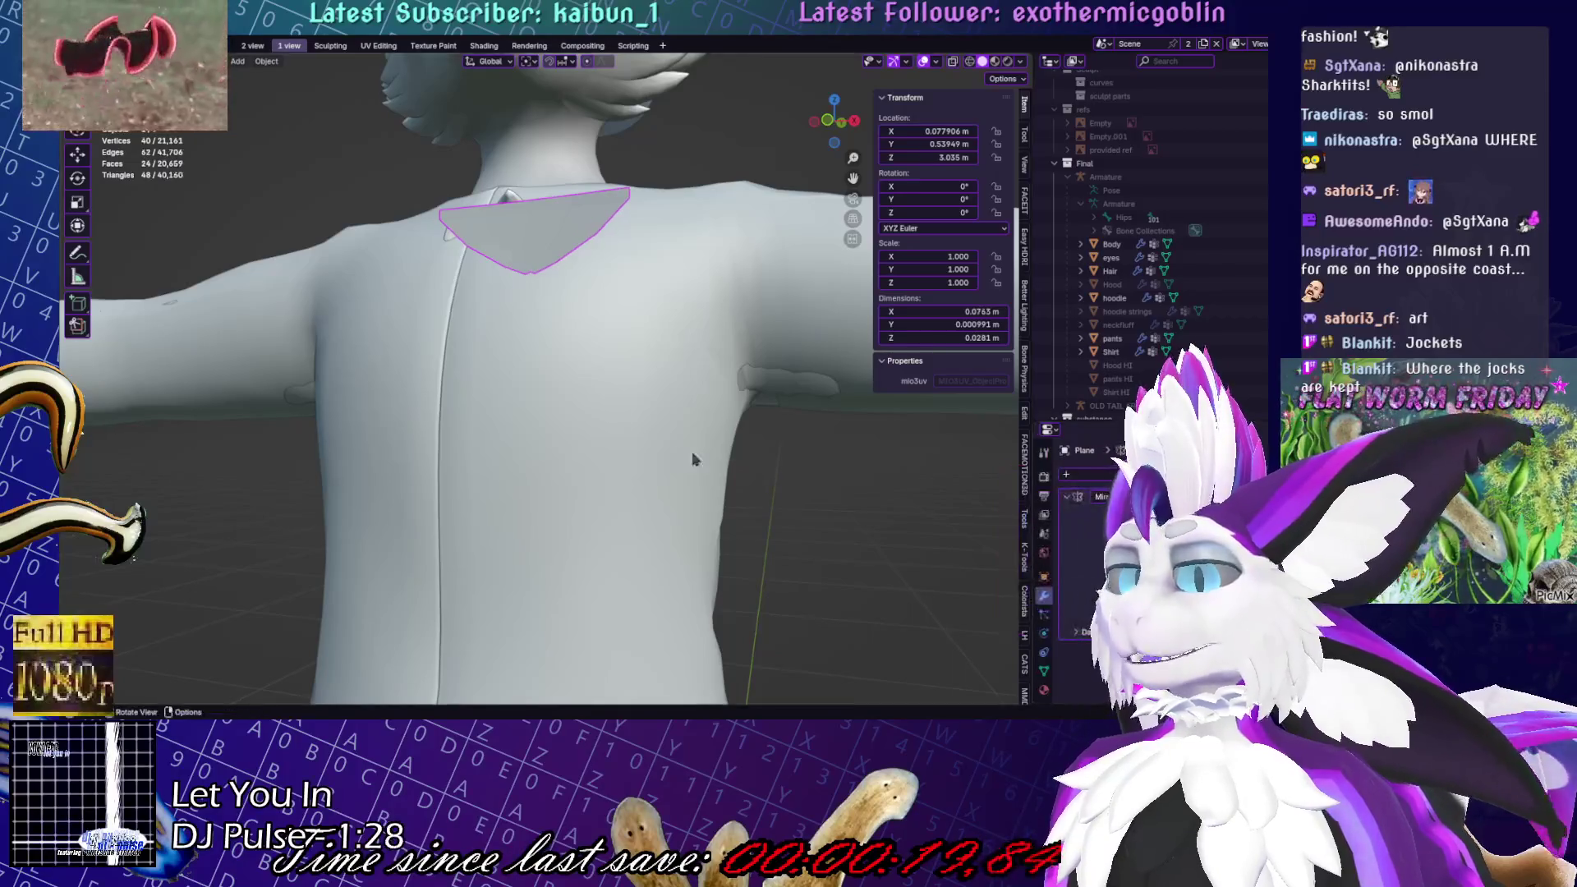
scroll(625, 329, "down", 5)
left_click(266, 61)
Apply all transforms to the flap so it mirrors onto both sides of the chest
mouse_move(283, 131)
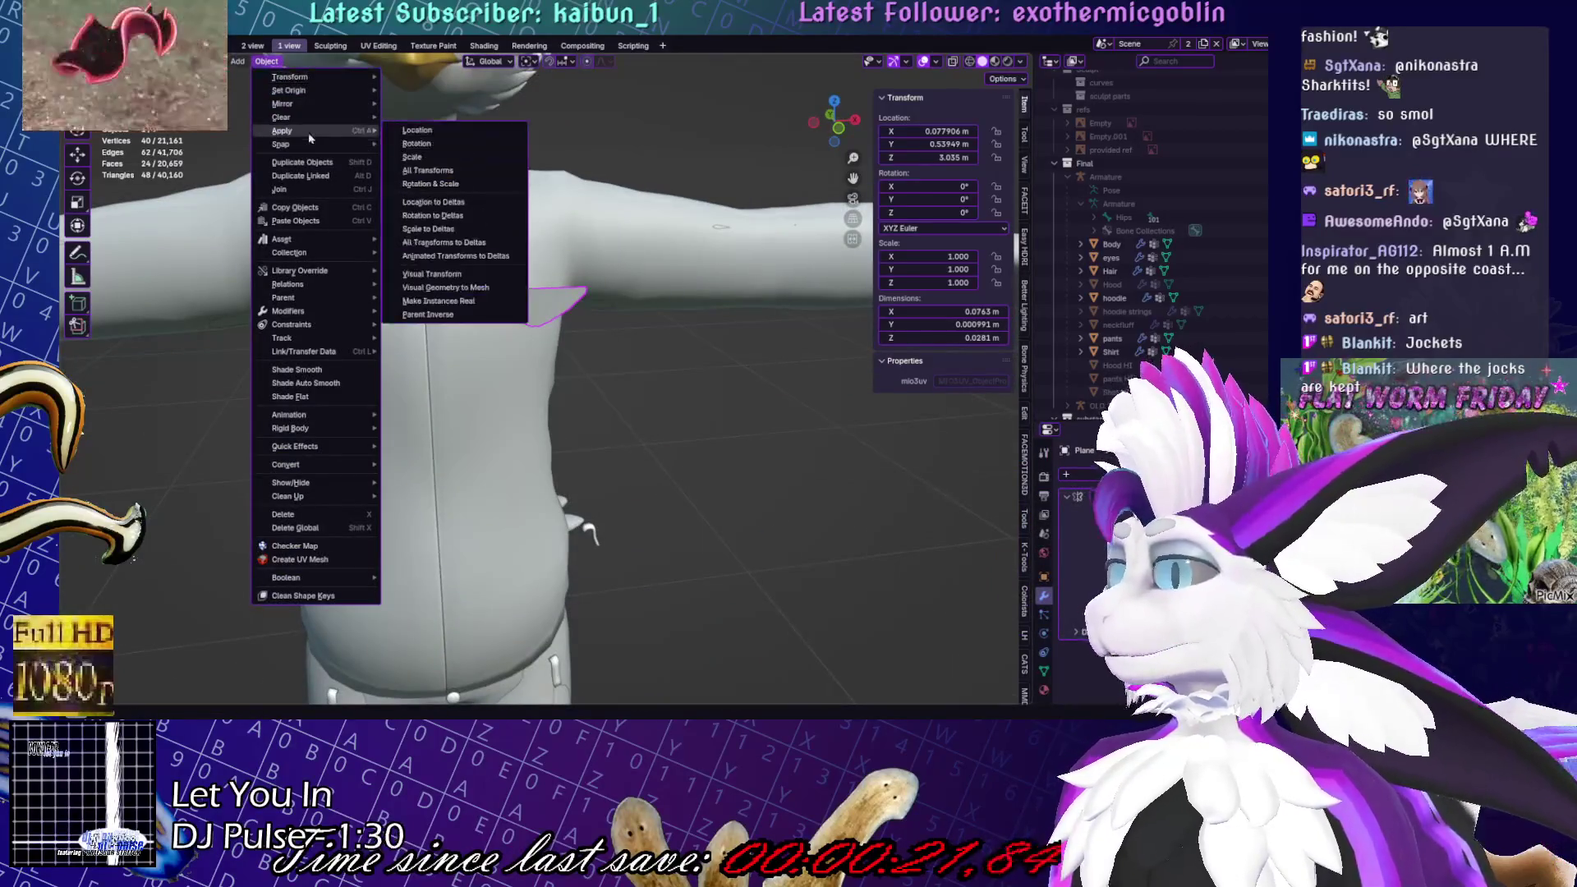
left_click(452, 171)
mouse_move(575, 460)
middle_mouse_down()
mouse_move(655, 492)
mouse_move(731, 495)
middle_mouse_up()
In Edit Mode, select all flap vertices and flip the flap along the Y axis
key("Tab")
key("a")
key("g")
key("y")
left_click(283, 267)
Push the flap along Y onto the chest and rotate it to match the chest
mouse_move(492, 345)
middle_mouse_down()
mouse_move(901, 361)
mouse_move(744, 427)
mouse_move(696, 557)
mouse_move(738, 470)
mouse_move(809, 464)
middle_mouse_up()
key("g")
key("y")
key("Escape")
key("r")
key("Return")
key("r")
key("g")
key("Return")
key("g")
key("Return")
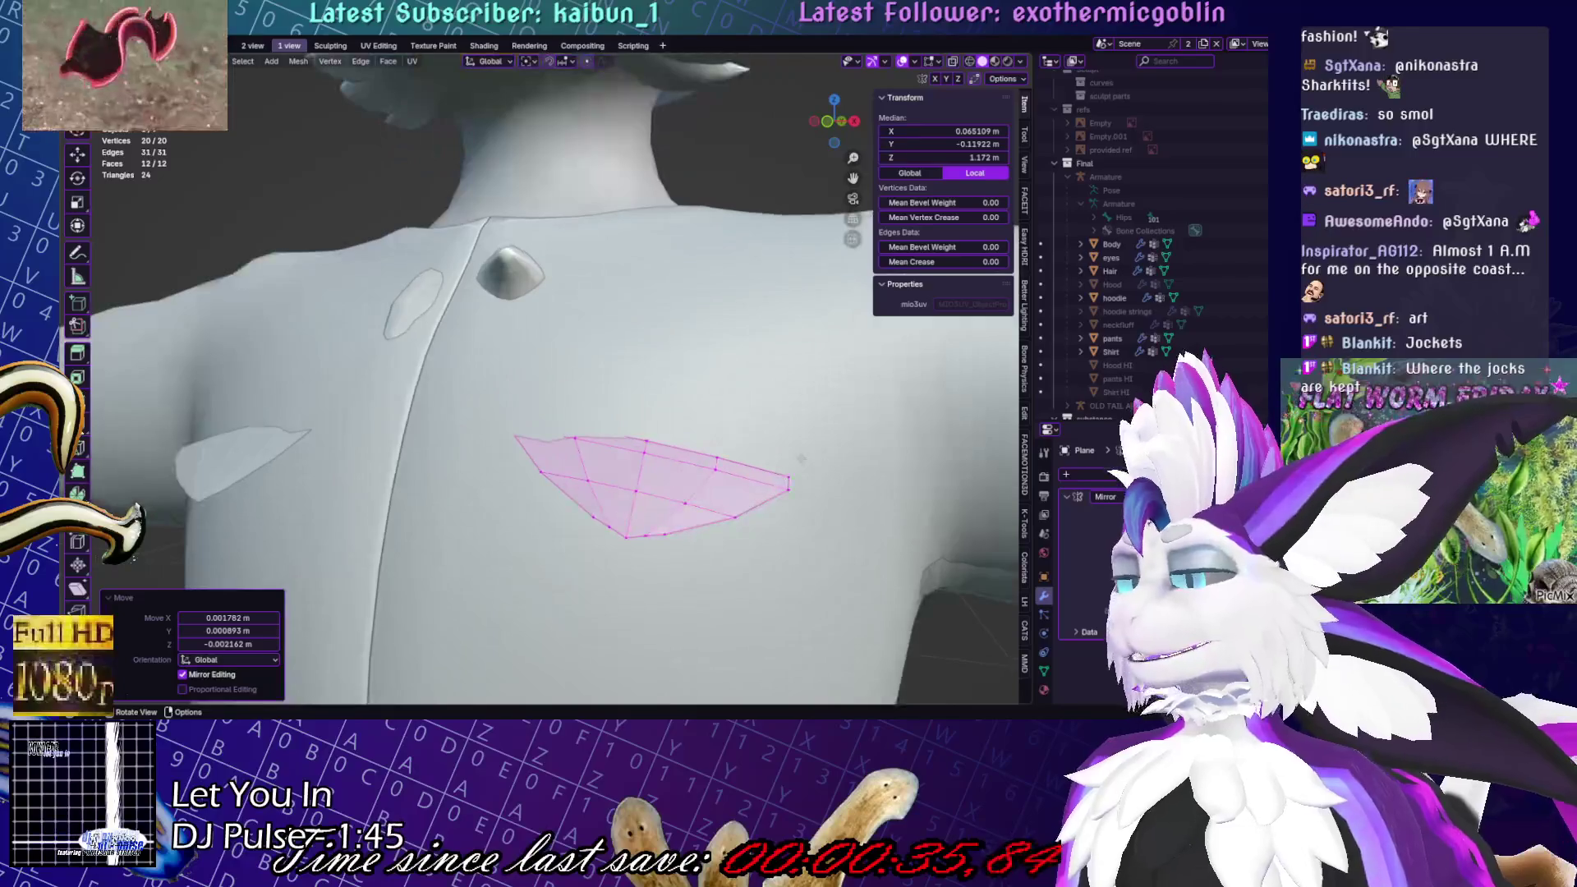
Tilt the flap so it follows the slope of the chest
scroll(672, 313, "down", 3)
middle_click_drag(671, 313, 722, 451)
key("r")
left_click(726, 431)
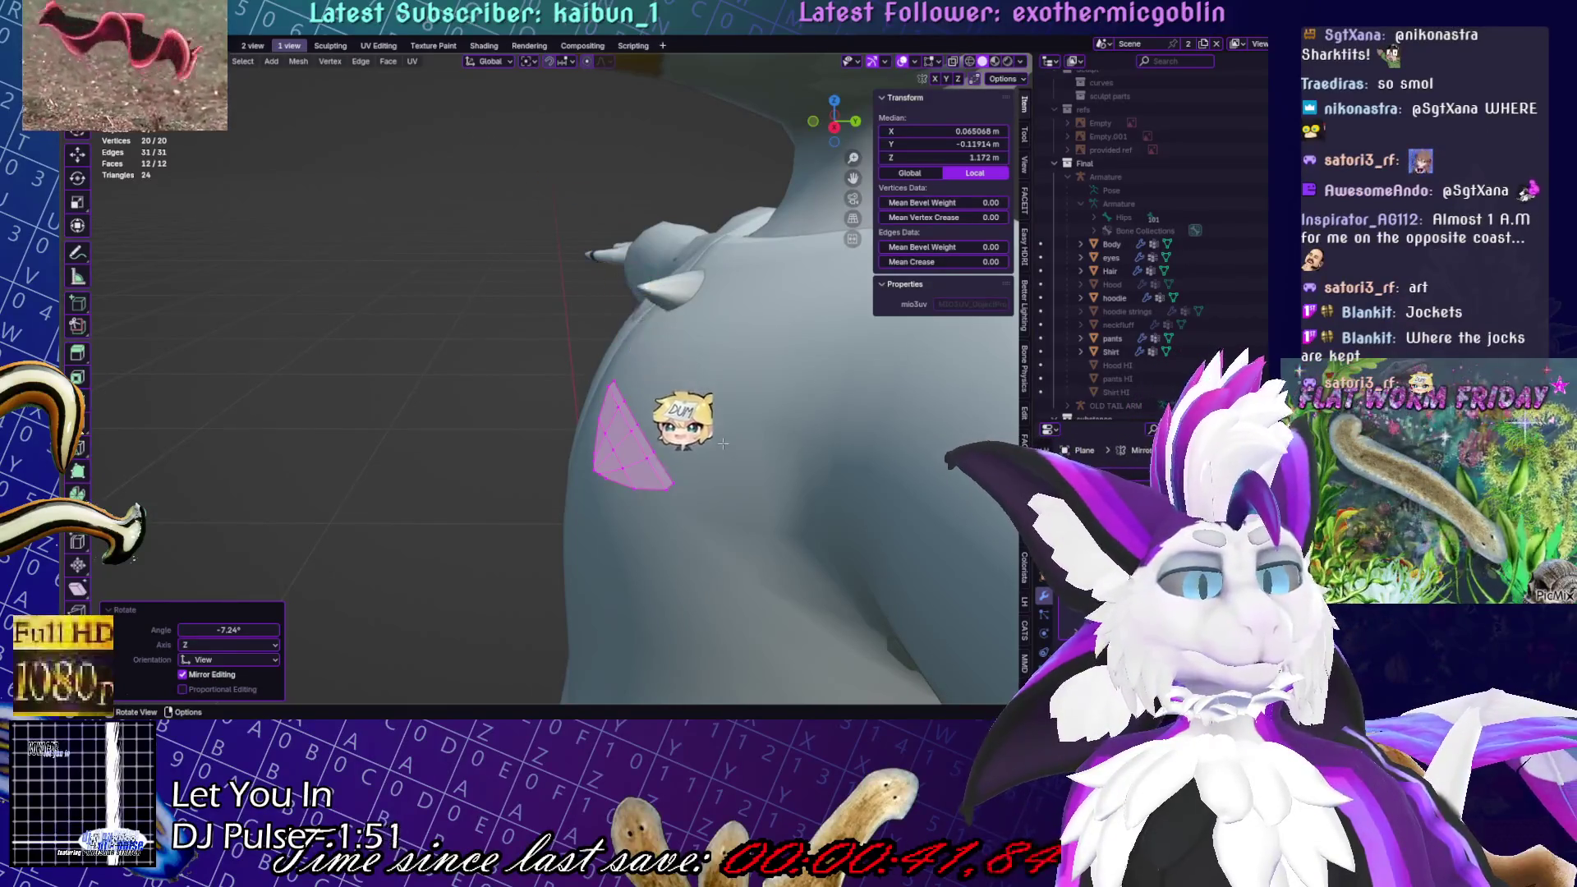
Select the flap's boundary edge loop and extrude it
scroll(723, 440, "up", 3)
mouse_move(724, 439)
middle_mouse_down()
mouse_move(763, 337)
mouse_move(573, 411)
middle_mouse_up()
key("alt+a")
left_click(738, 429, "alt")
key("e")
left_click(743, 423)
key("Tab")
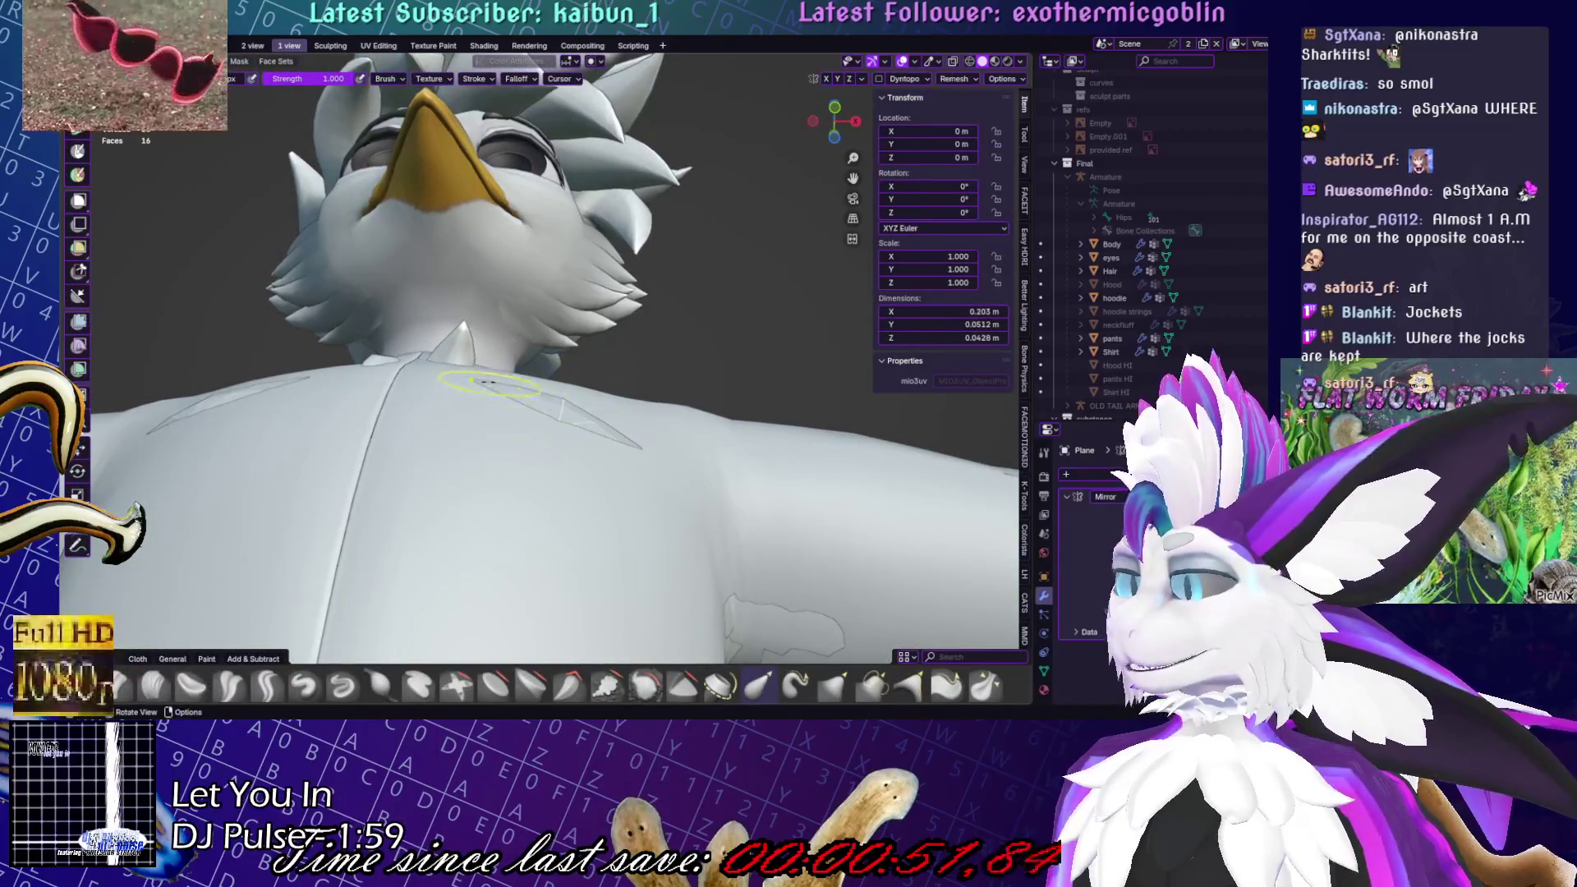
mouse_move(559, 406)
middle_mouse_down()
mouse_move(564, 493)
mouse_move(616, 353)
mouse_move(644, 375)
mouse_move(722, 353)
middle_mouse_up()
key("Tab")
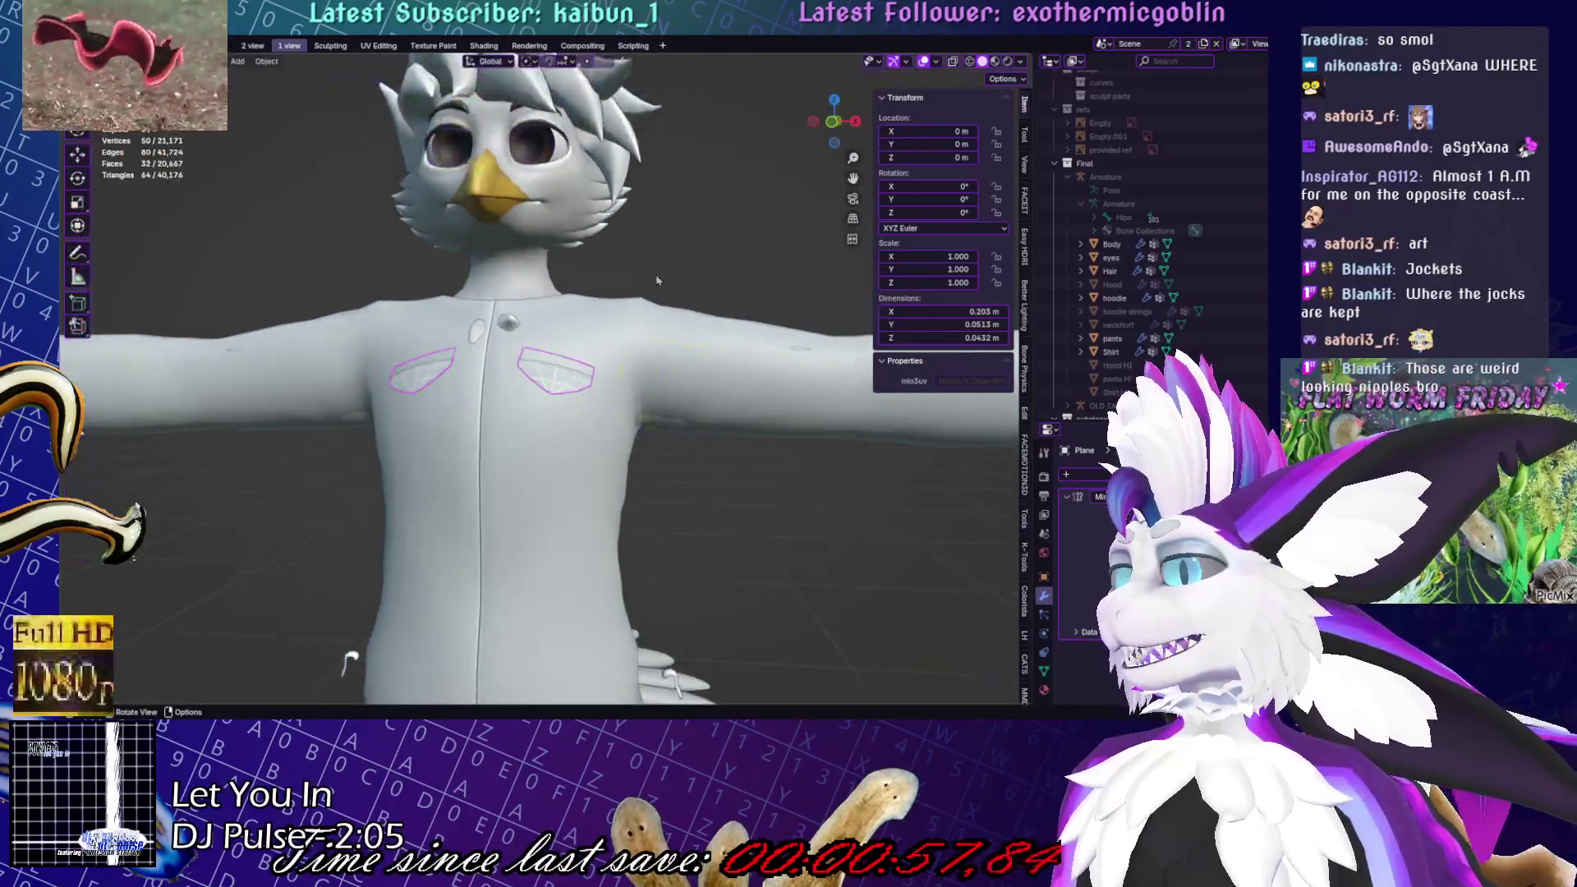
Rotate the flap slightly, including about the Z axis, and shift it on the chest
scroll(723, 354, "up", 4)
key("r")
left_click(772, 353)
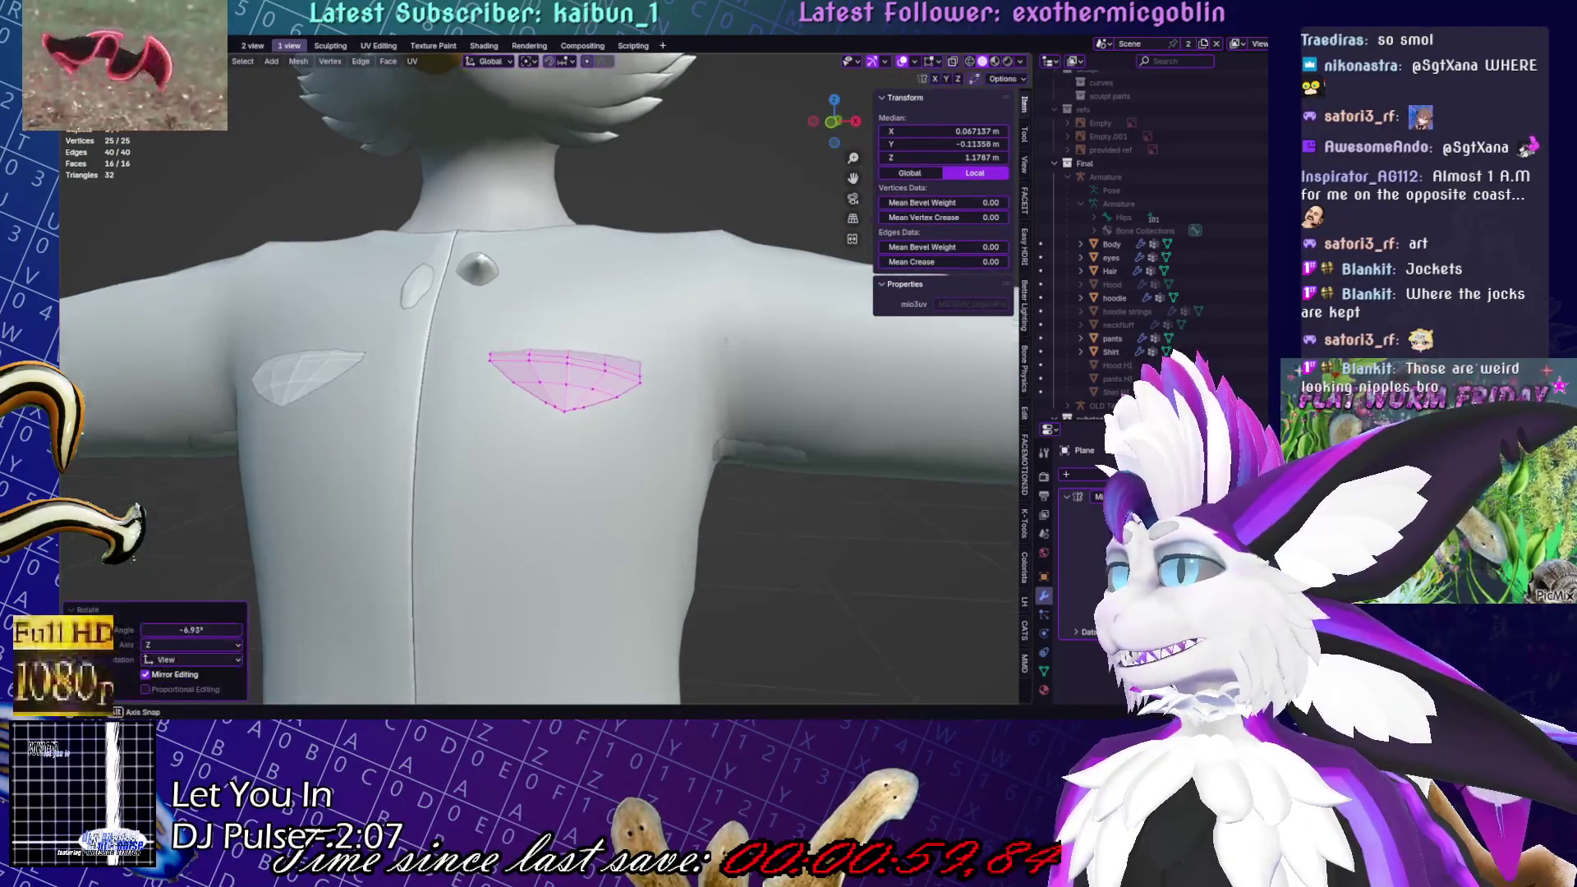
middle_click_drag(773, 353, 752, 341)
key("r")
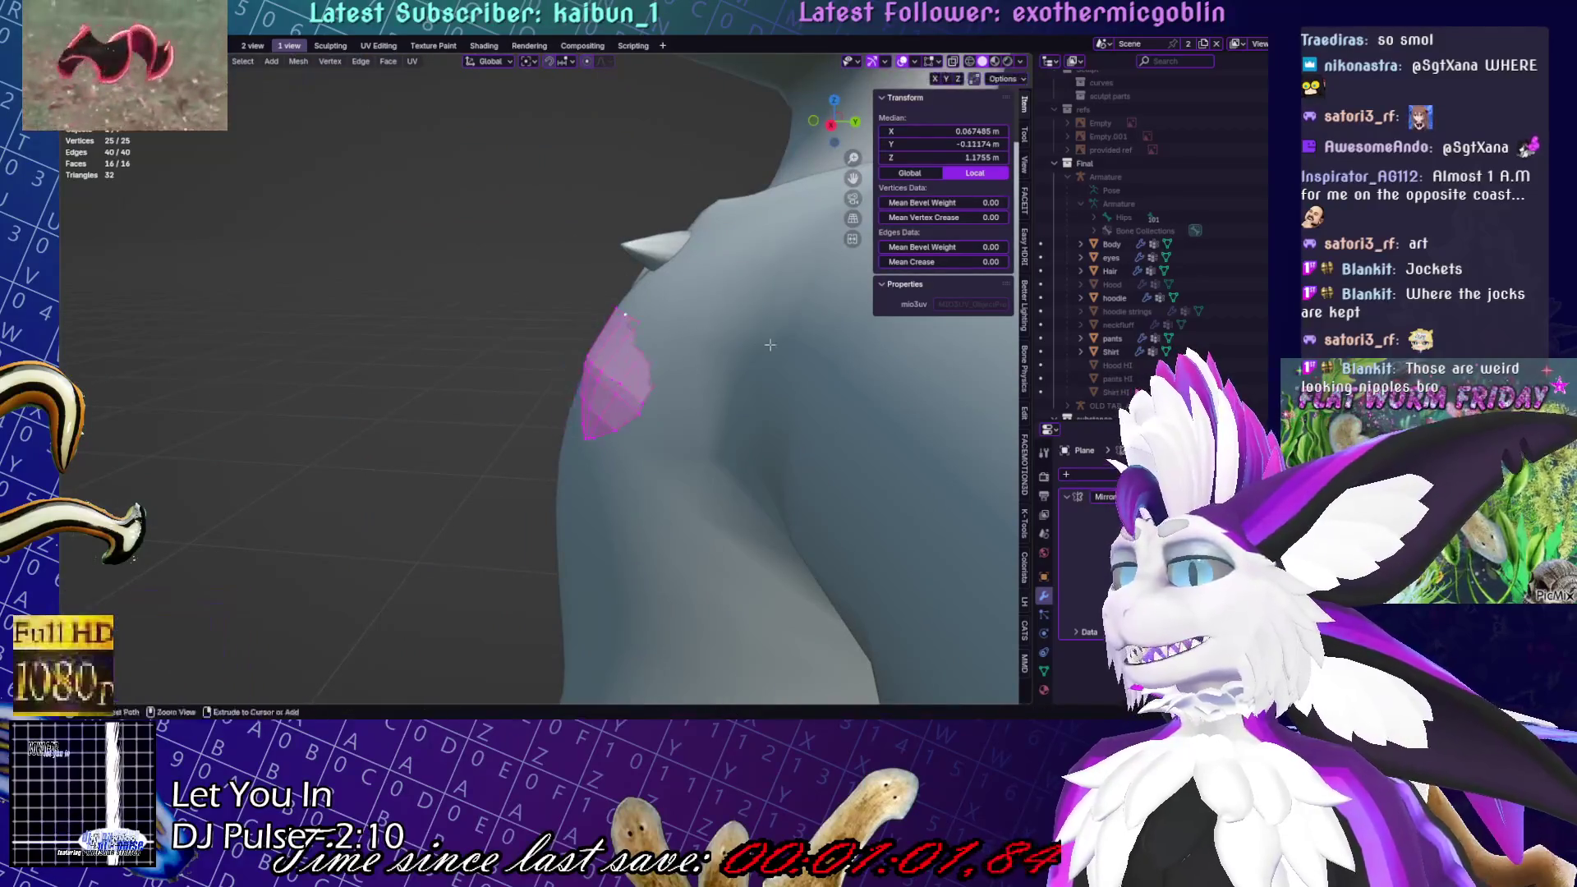
key("z")
left_click(761, 357)
mouse_move(762, 357)
middle_mouse_down()
mouse_move(738, 372)
mouse_move(741, 428)
middle_mouse_up()
key("g")
left_click(739, 370)
Rotate and move the right chest flap's vertices, then flatten its top edge to zero height
left_click(741, 428)
left_click(479, 359)
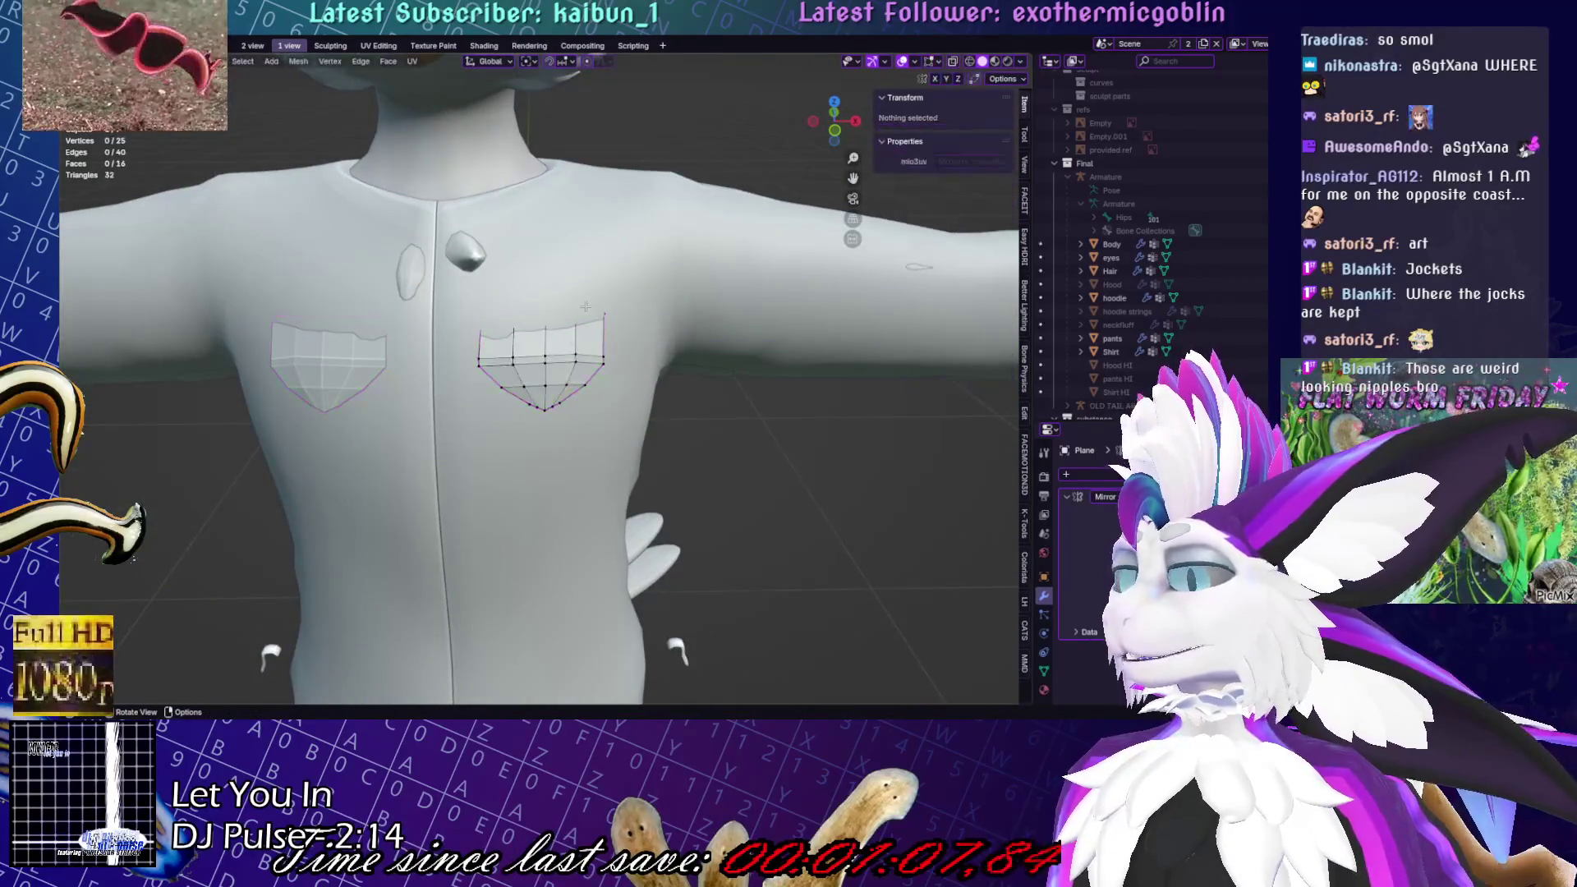
left_click(604, 361, "ctrl")
key("r")
left_click(608, 308)
key("g")
left_click(653, 322)
key("s")
key("z")
key("0")
key("Return")
Rotate the whole flap about Z both ways to give it a wider angle
middle_click_drag(661, 343, 663, 341)
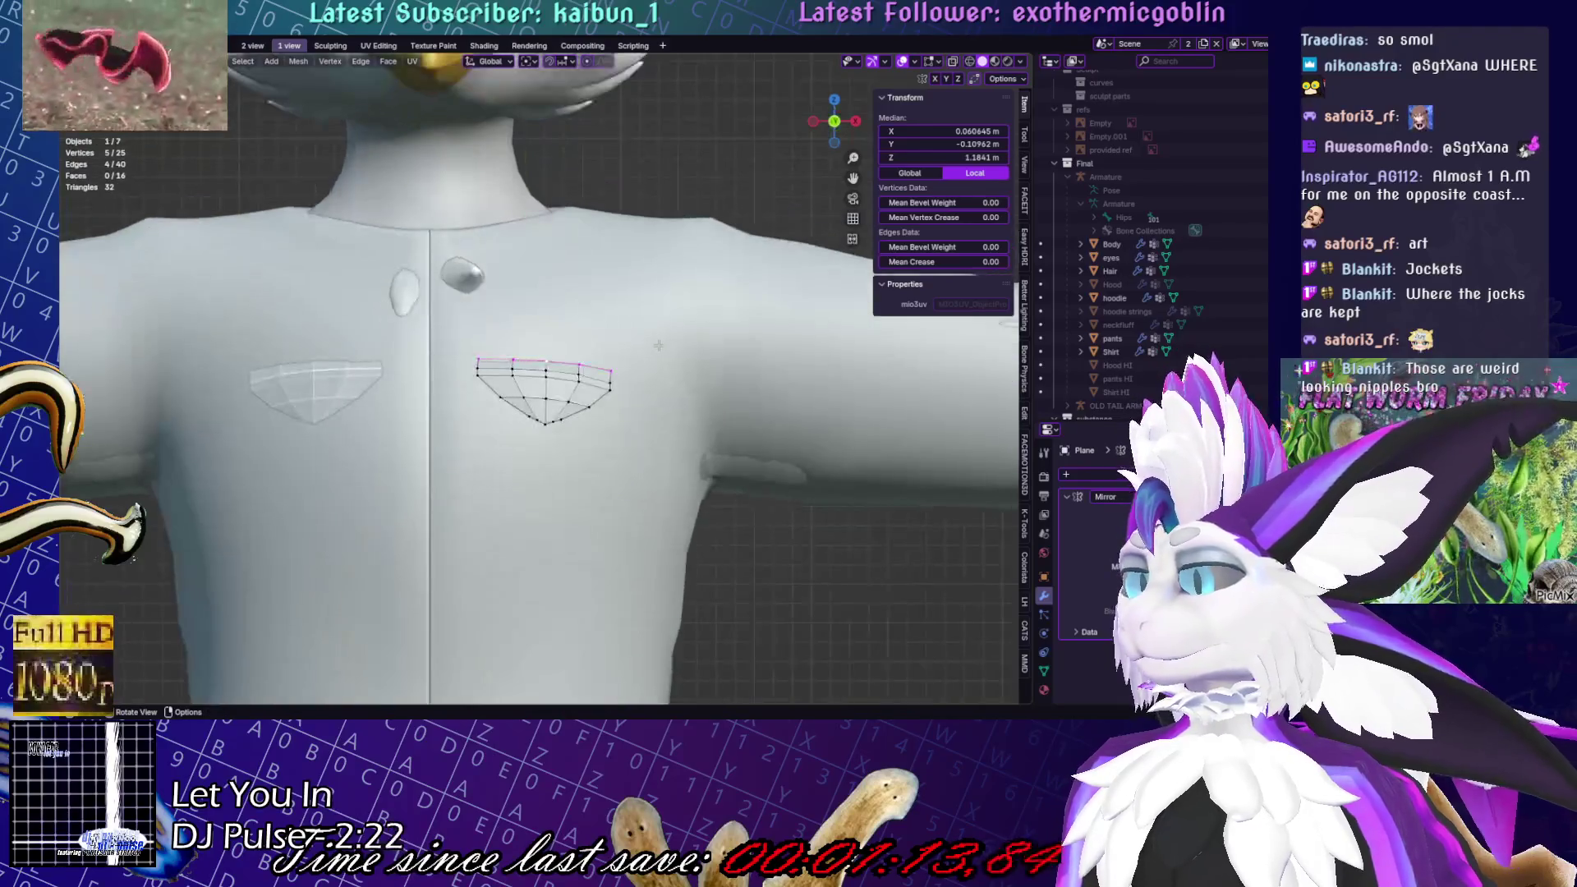
key("a")
key("s")
right_click(664, 341)
left_click(598, 354)
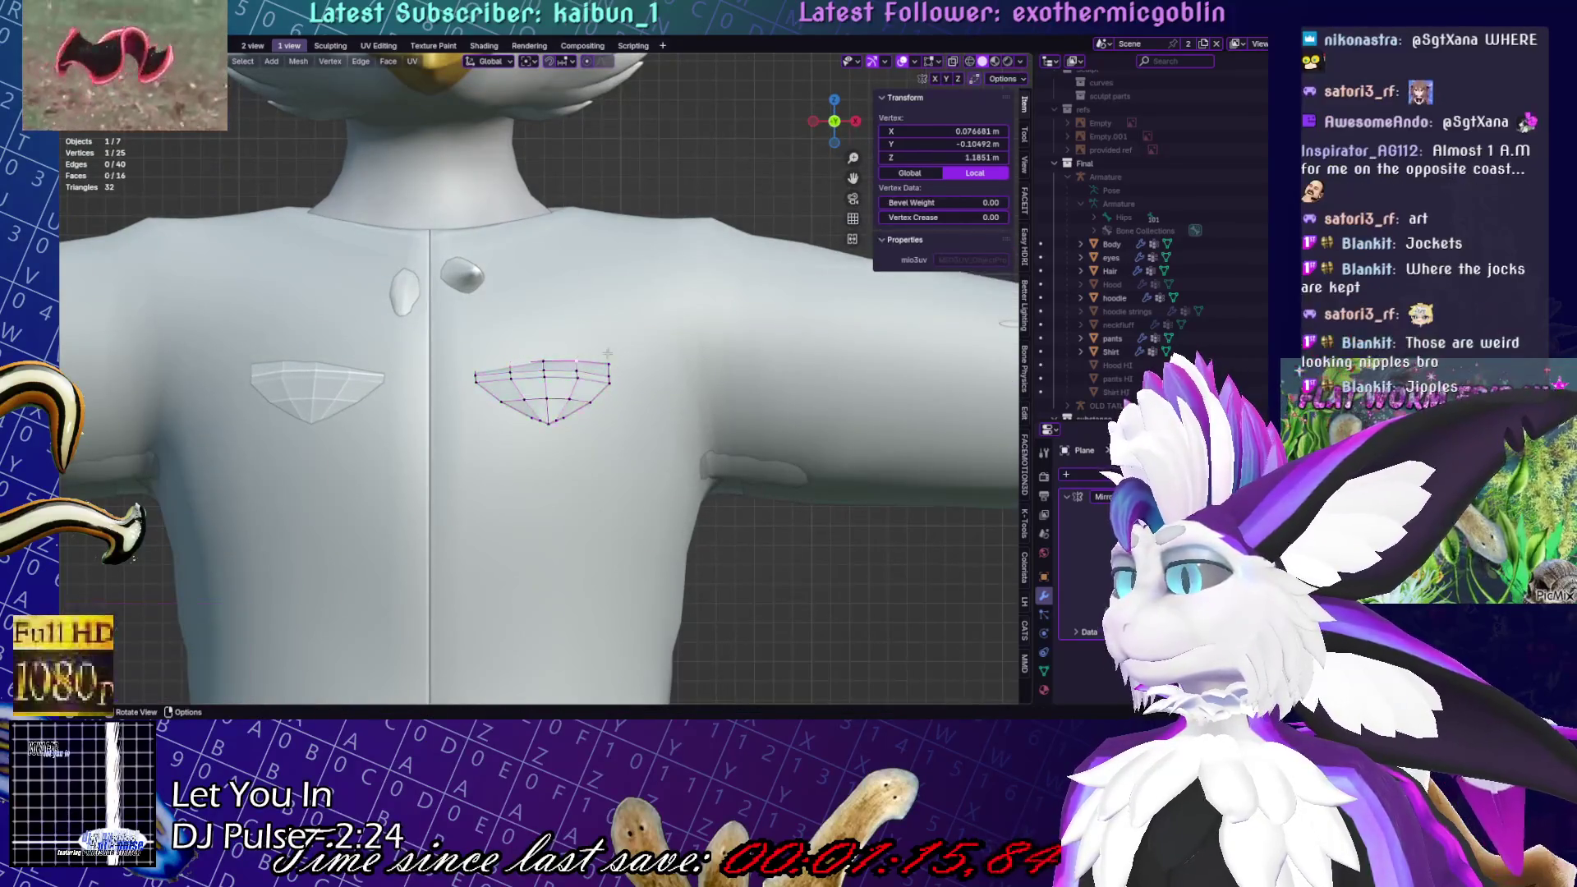
key("a")
key("r")
key("z")
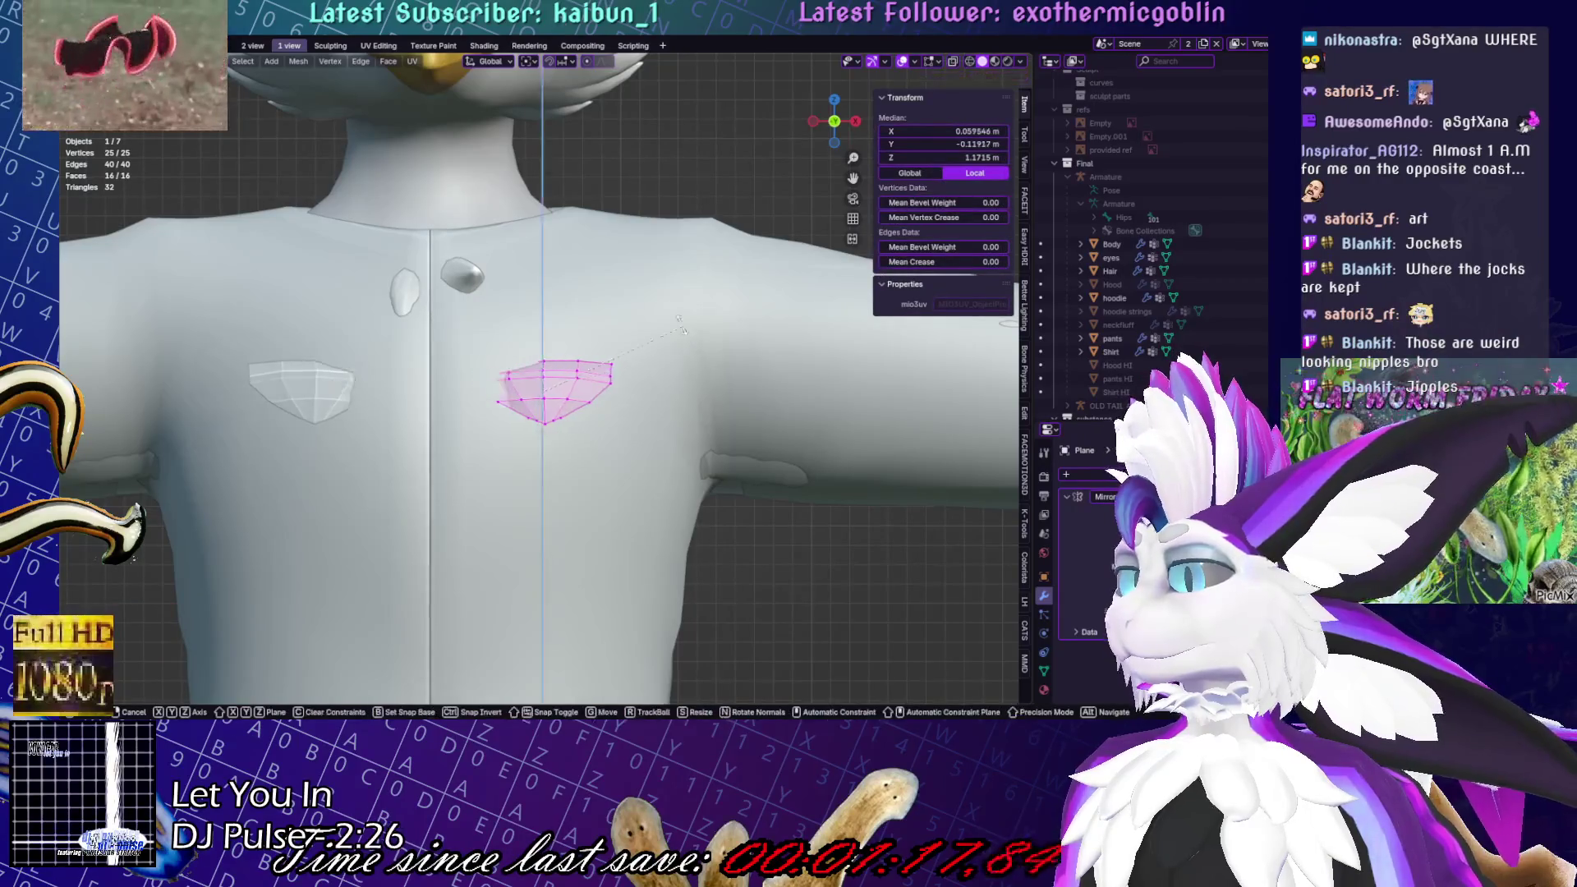
left_click(678, 327)
key("r")
key("z")
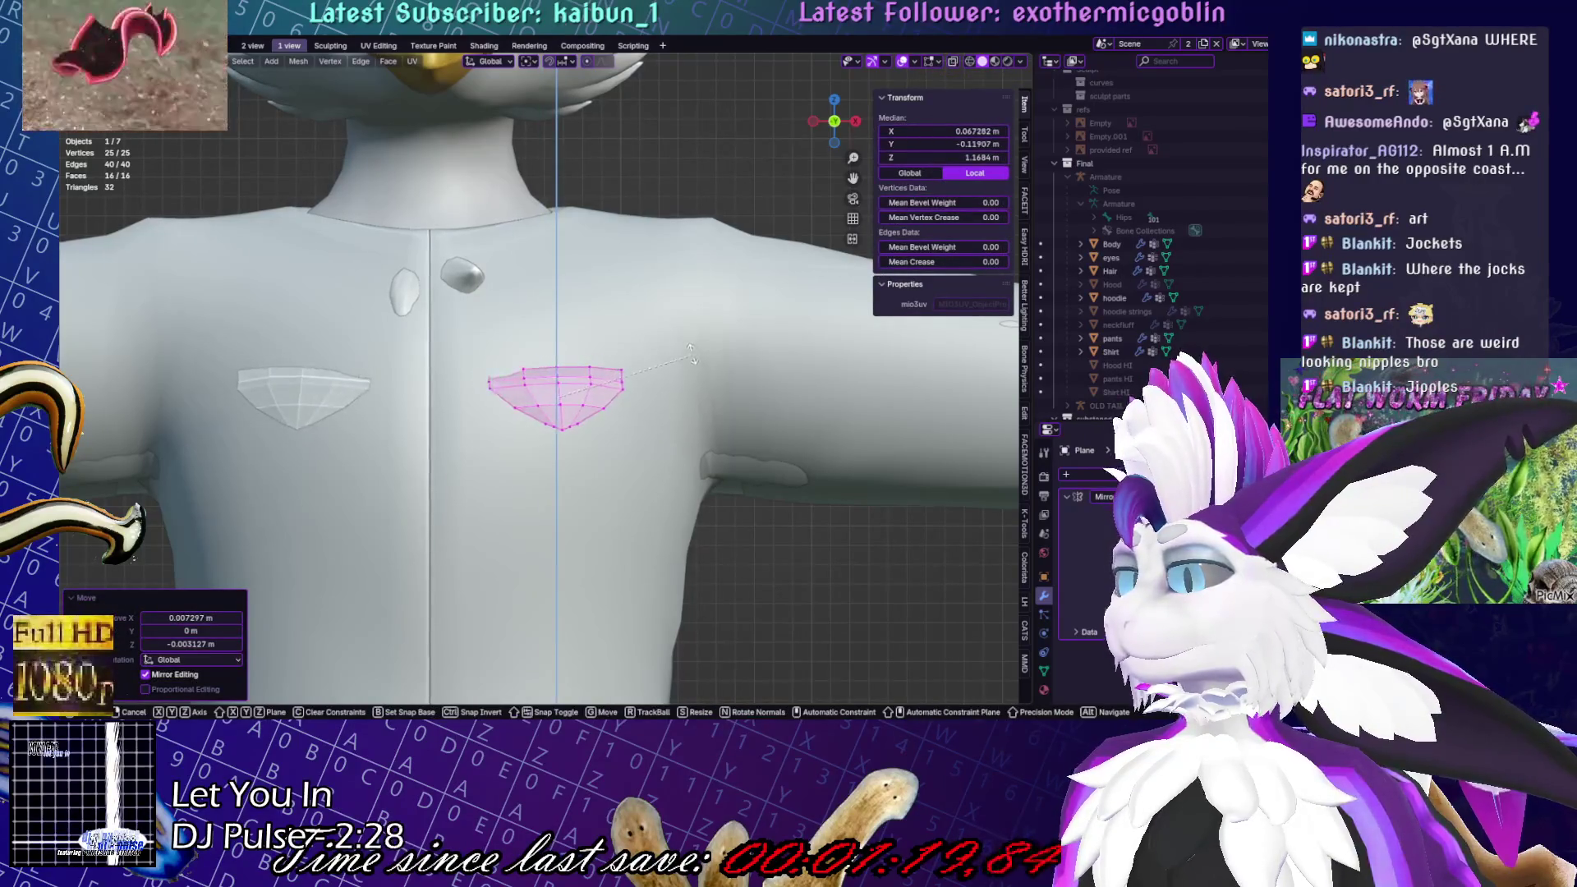
left_click(692, 353)
Flatten the flap's top edge loop to zero height and reposition it
scroll(691, 353, "up", 2)
key("alt+a")
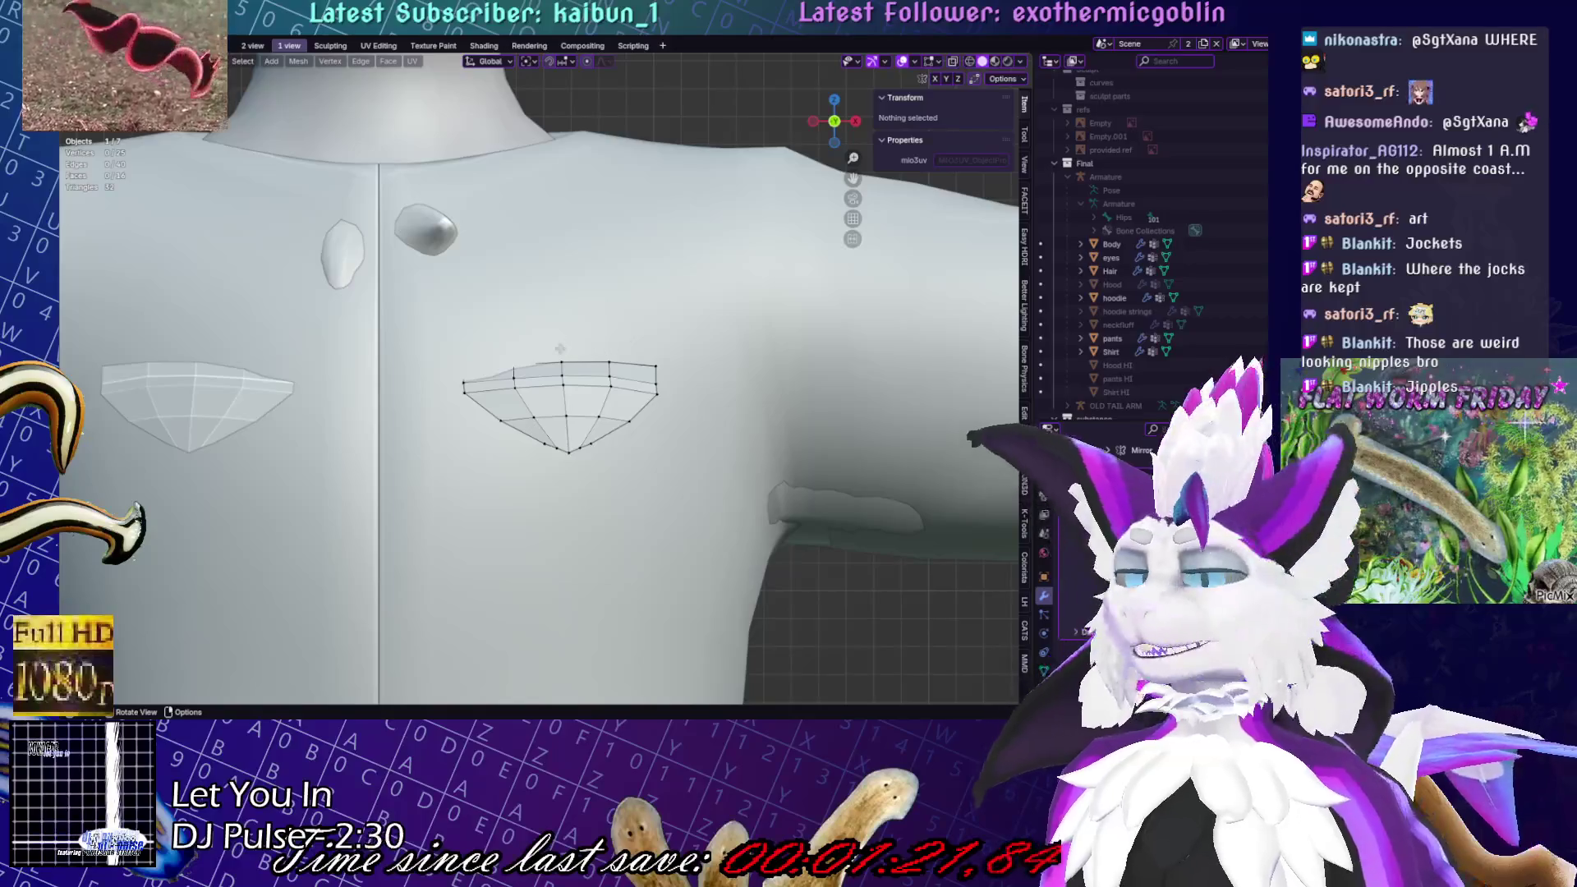
left_click(596, 362, "alt")
key("s")
key("z")
key("0")
key("Return")
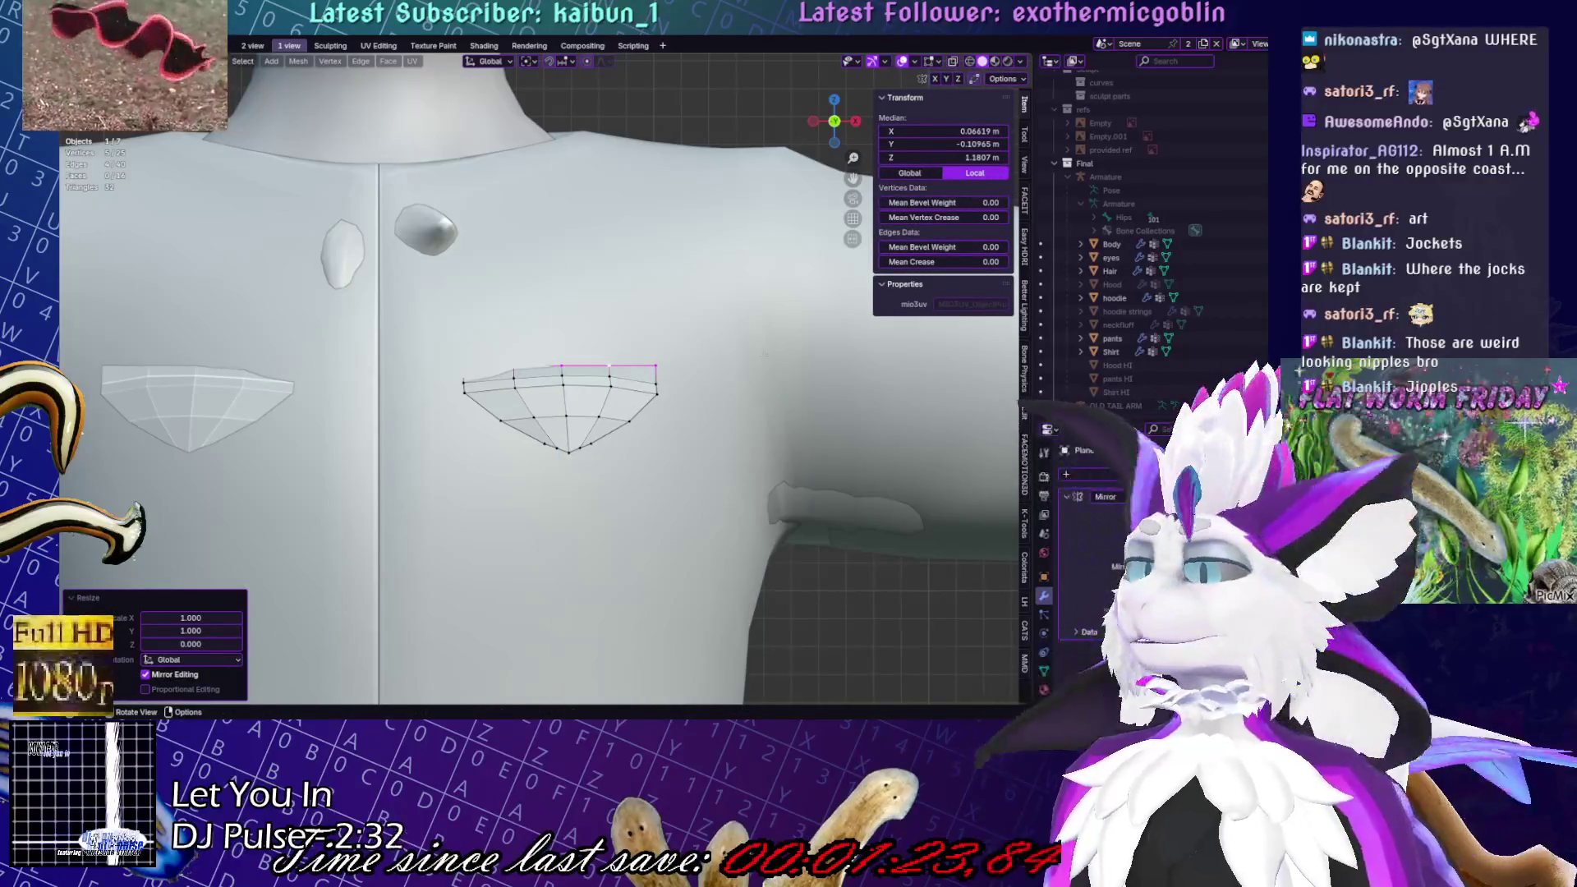
key("g")
left_click(766, 349)
mouse_move(766, 349)
middle_mouse_down()
mouse_move(596, 371)
mouse_move(704, 339)
middle_mouse_up()
key("g")
left_click(608, 371)
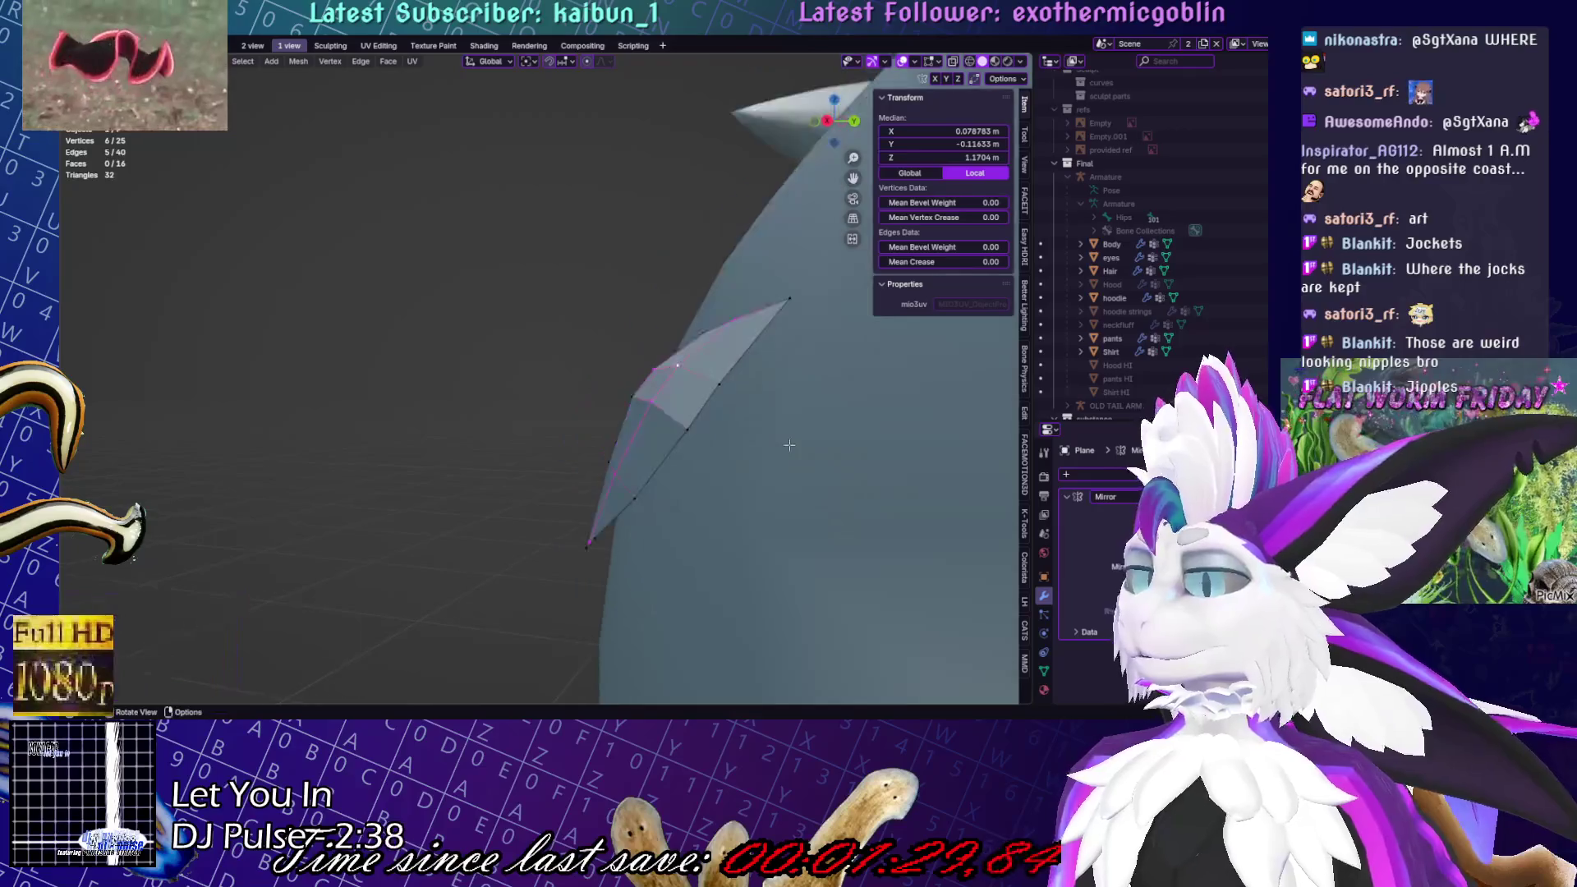
Nudge the top edge loop into place and return to Object Mode
key("alt+a")
left_click(744, 354, "alt")
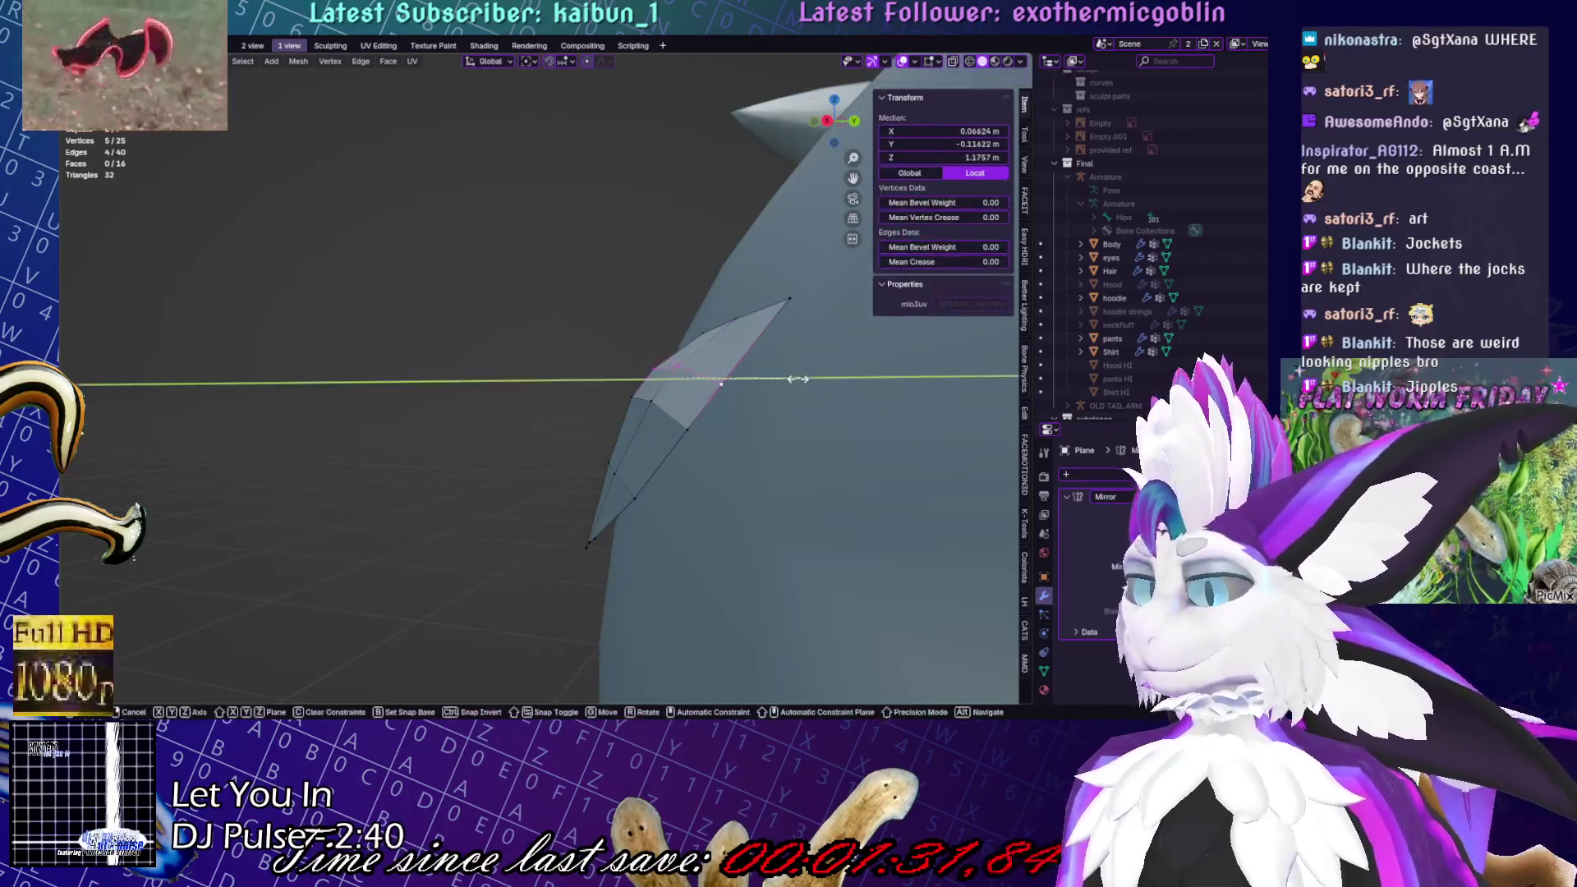
middle_click_drag(702, 430, 703, 323)
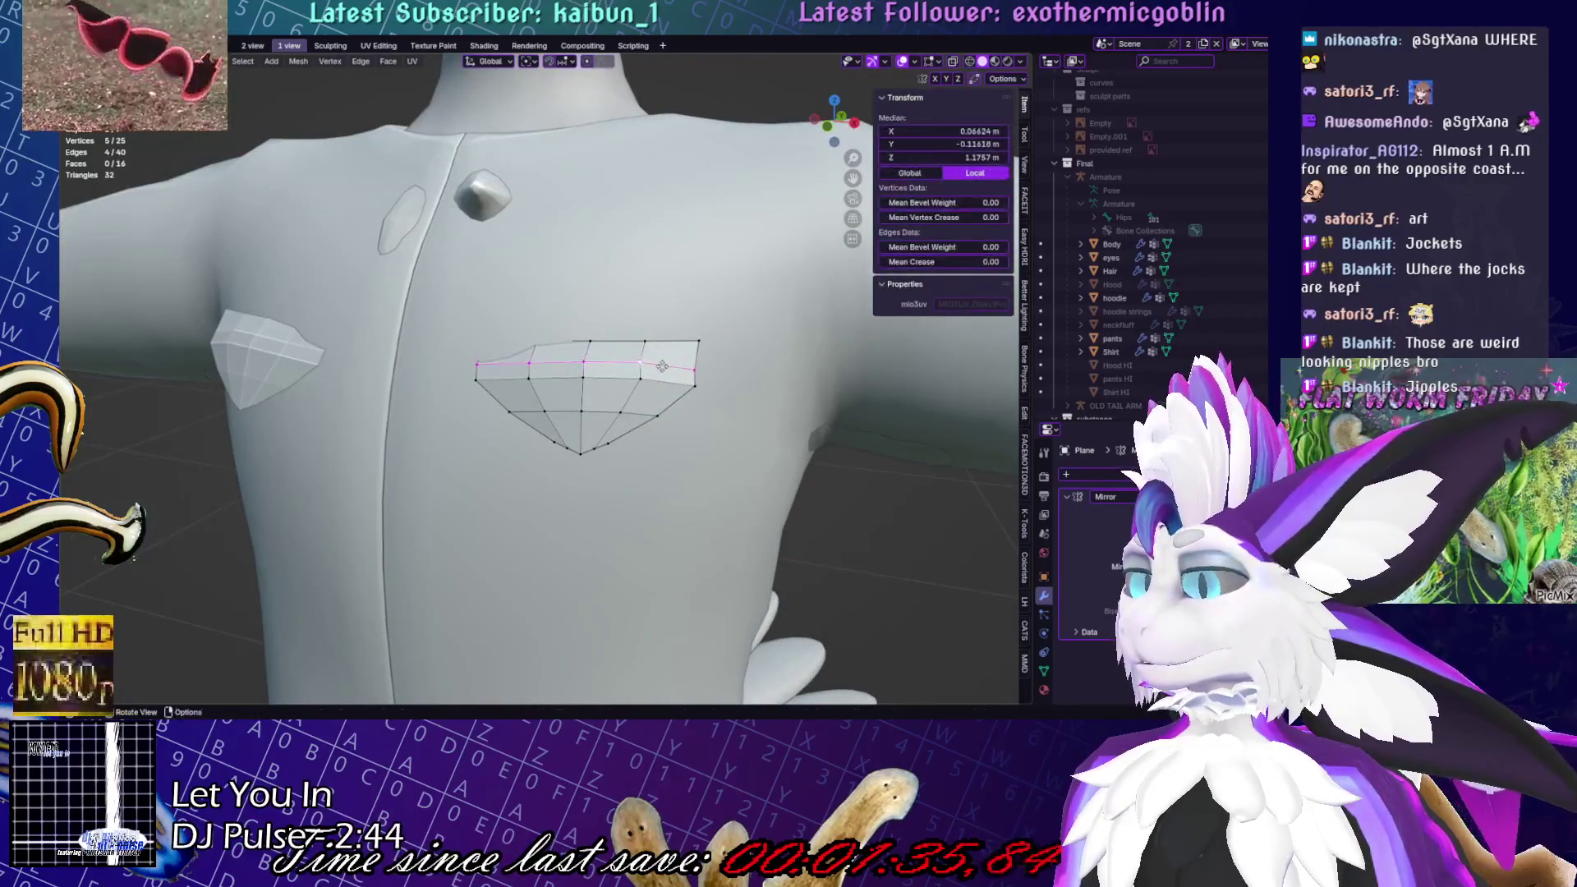
key("g")
left_click(757, 370)
key("g")
left_click(756, 369)
key("Tab")
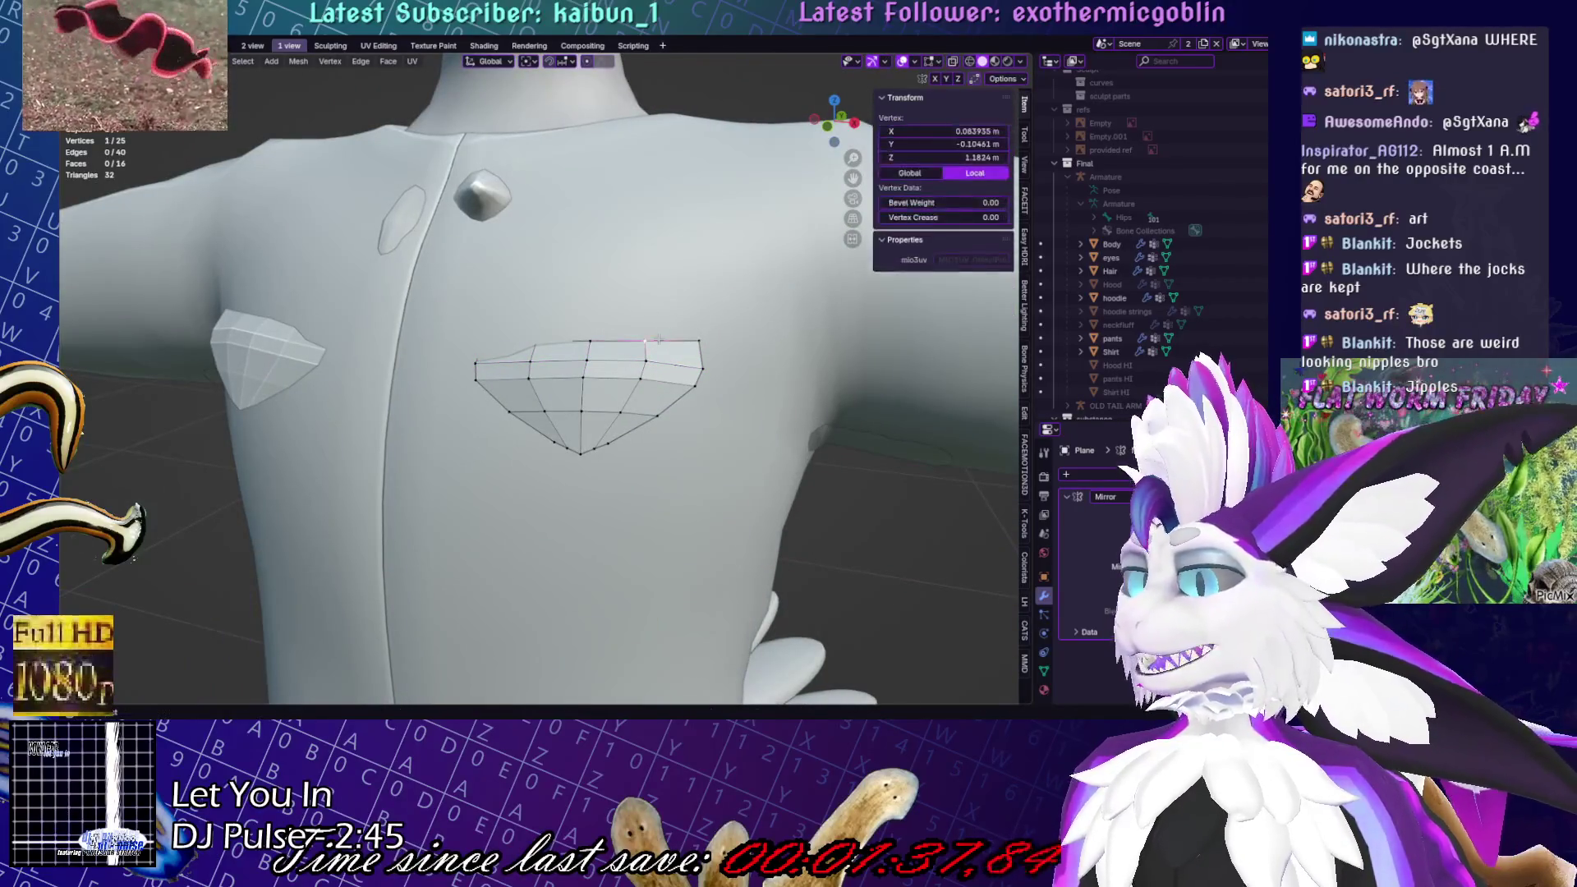
Check the pocket from a three-quarter angle, then move the pocket faces in Edit Mode
scroll(427, 498, "down", 5)
scroll(426, 499, "down", 4)
scroll(488, 125, "up", 4)
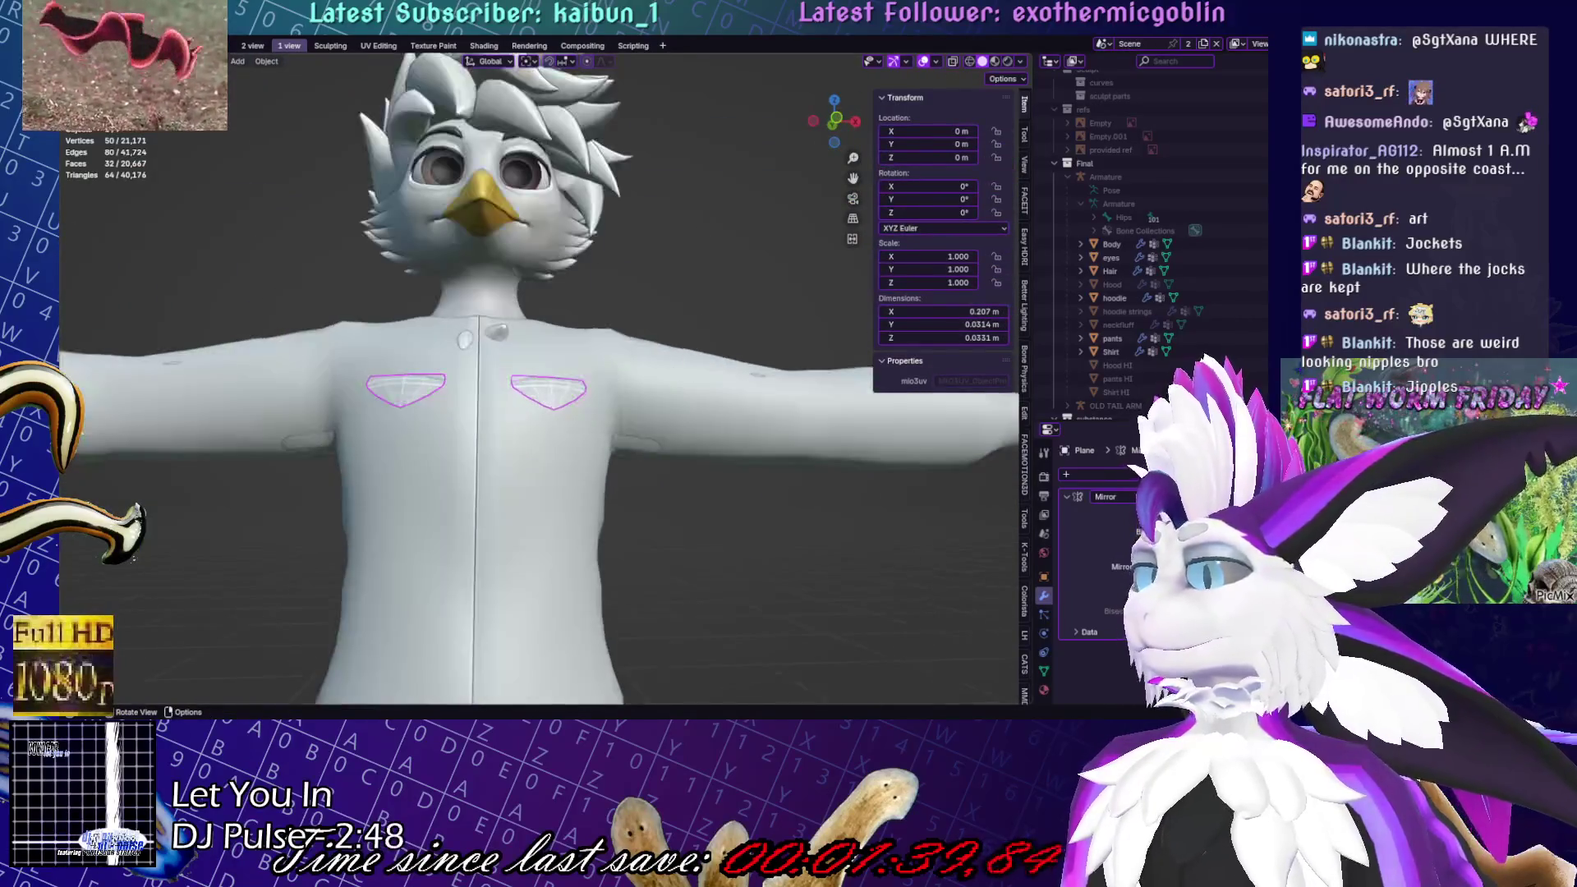
left_click(265, 61)
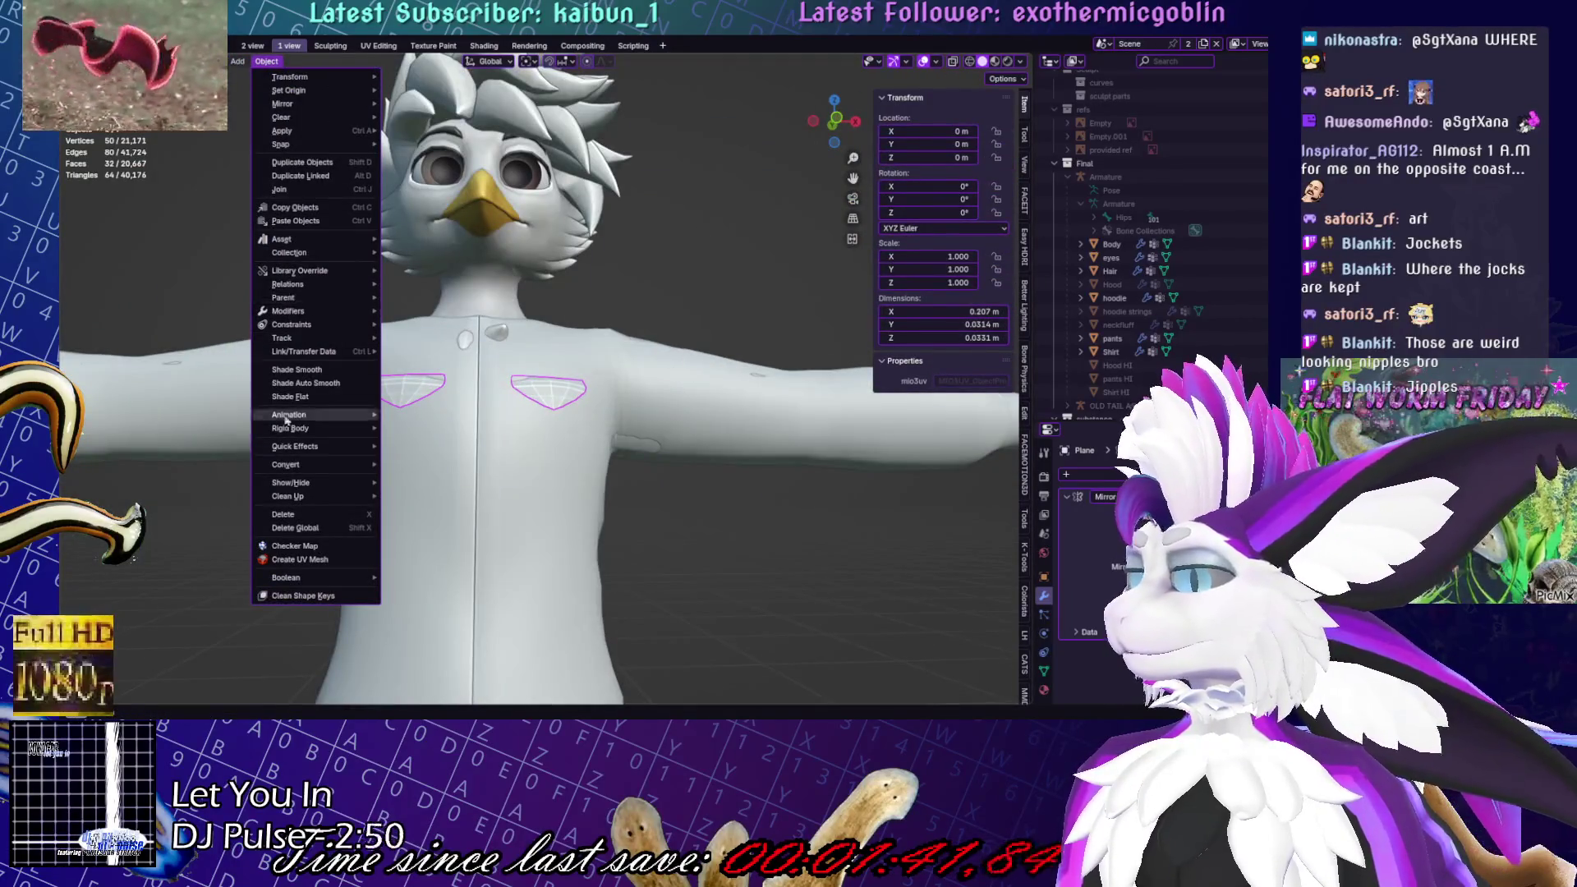
mouse_move(287, 423)
middle_mouse_down()
mouse_move(536, 535)
mouse_move(661, 382)
middle_mouse_up()
key("Tab")
key("g")
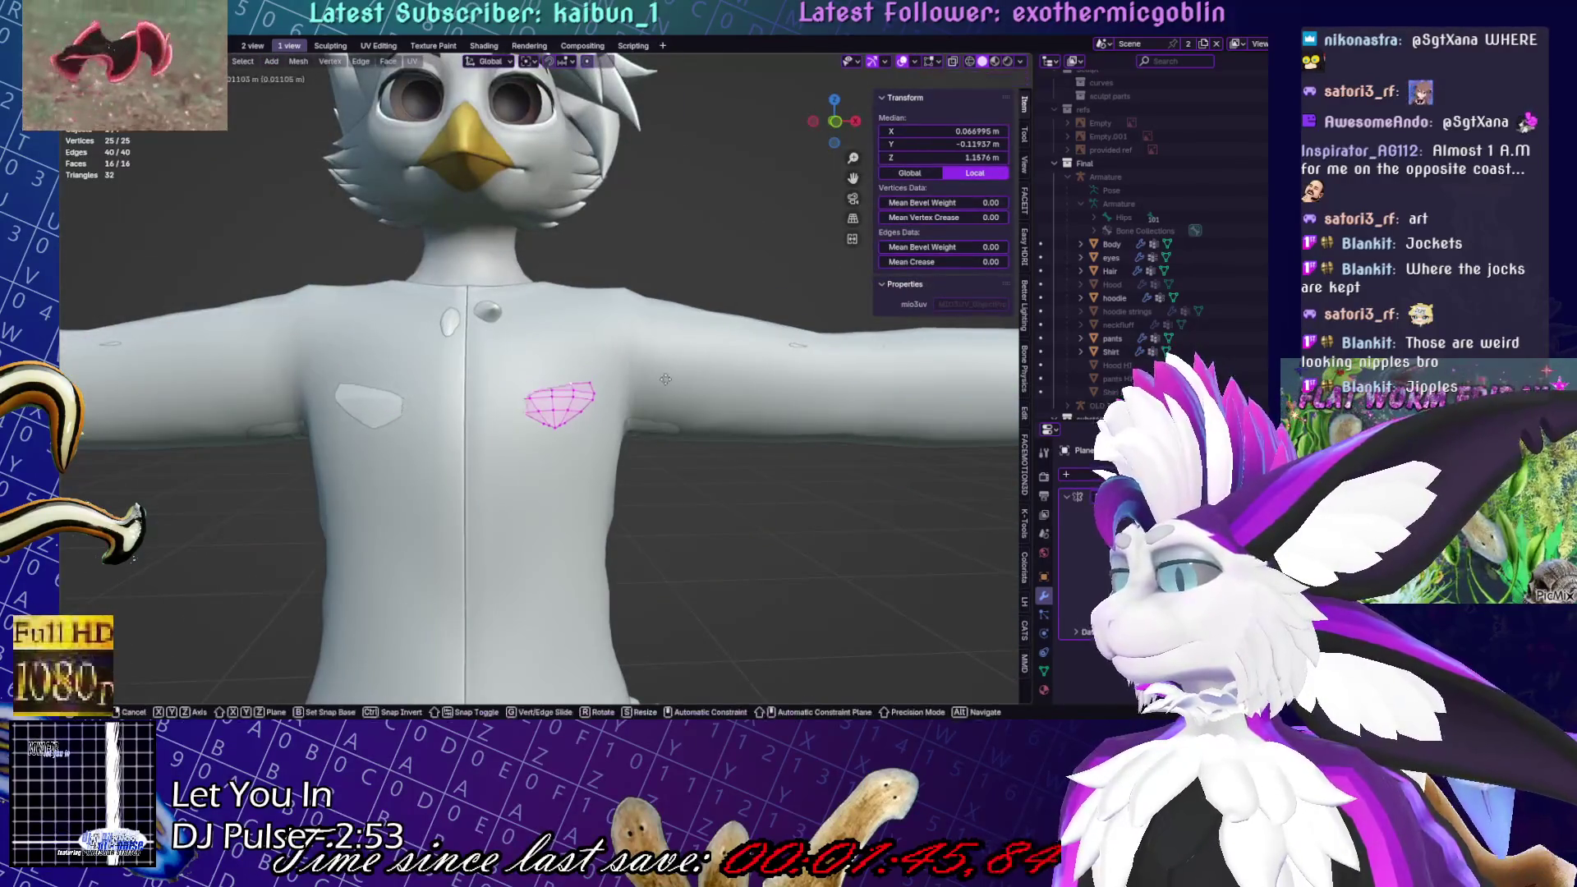
left_click(666, 380)
Tilt the pocket 4.31° about Z, set its final position, and save the file
key("r")
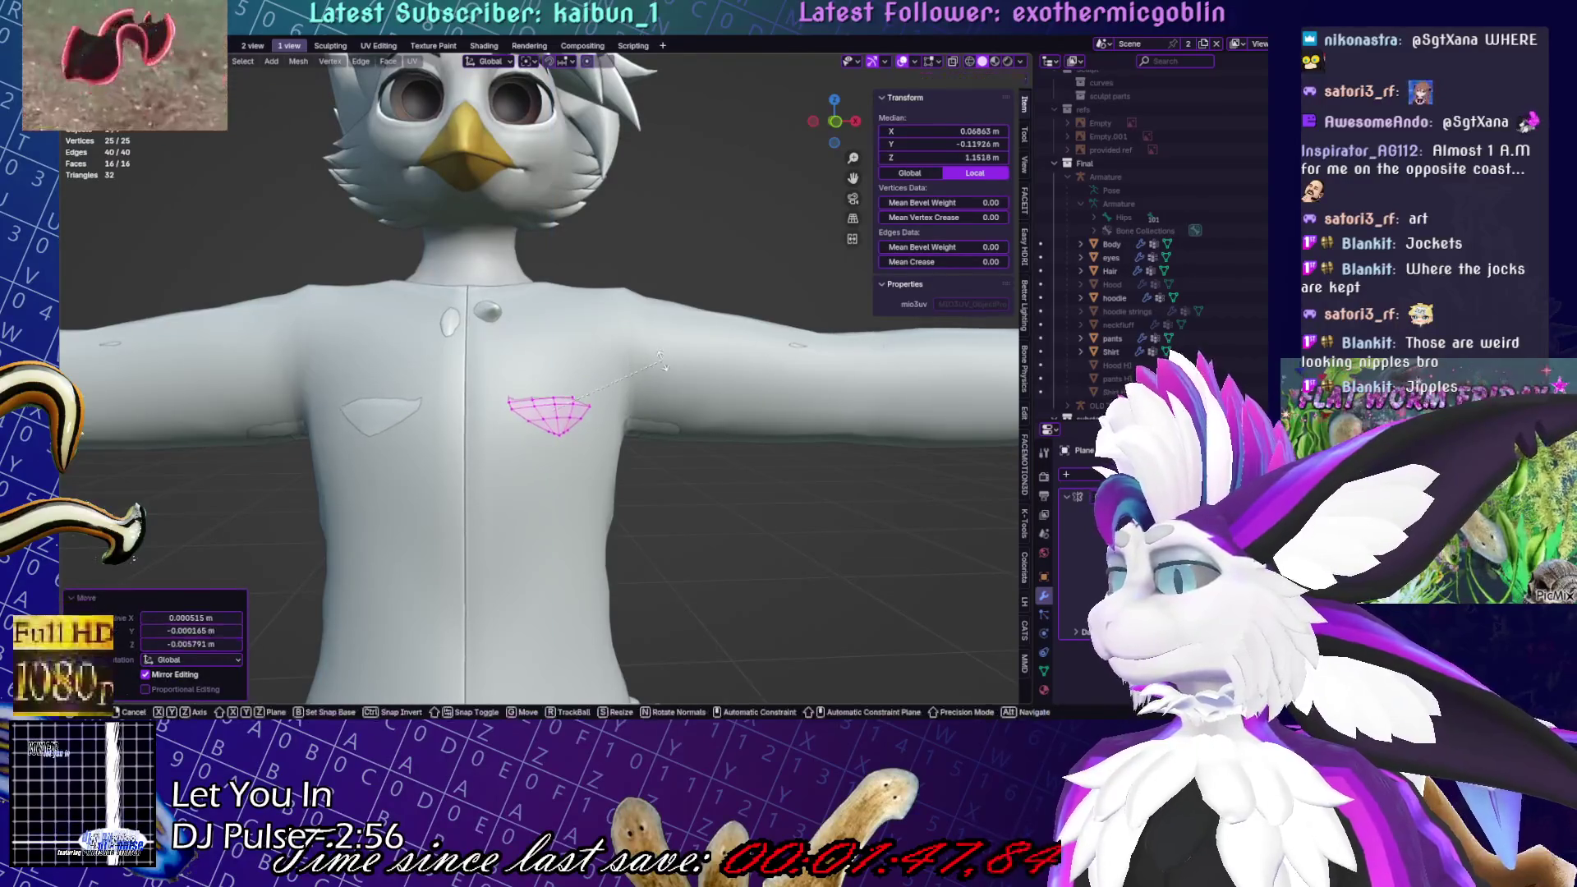
key("z")
left_click(530, 405)
middle_click_drag(530, 404, 591, 392)
key("g")
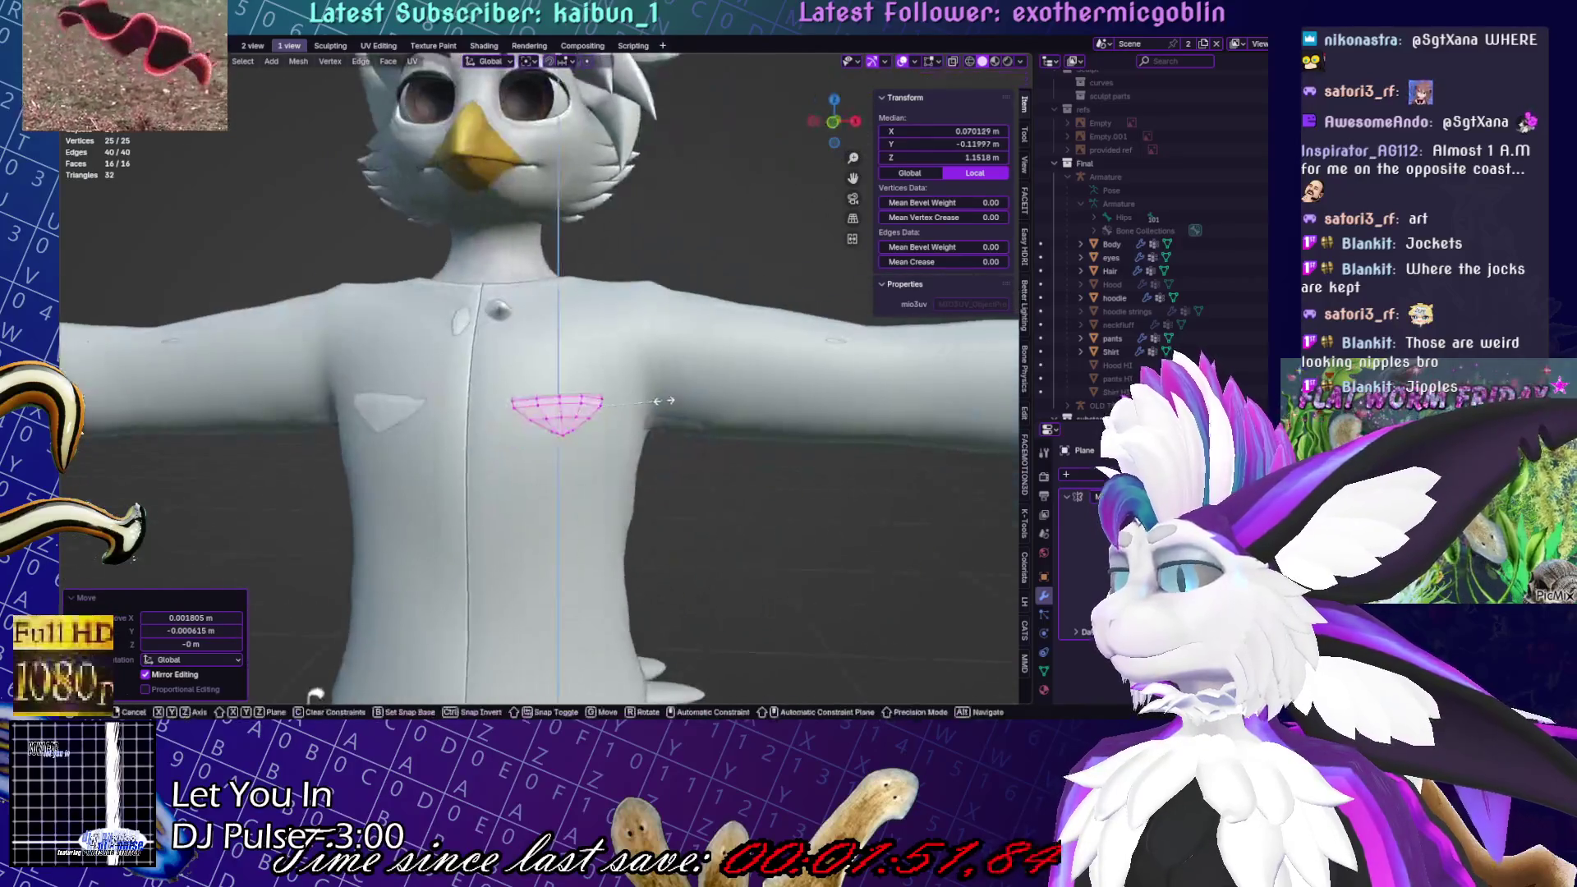
key("z")
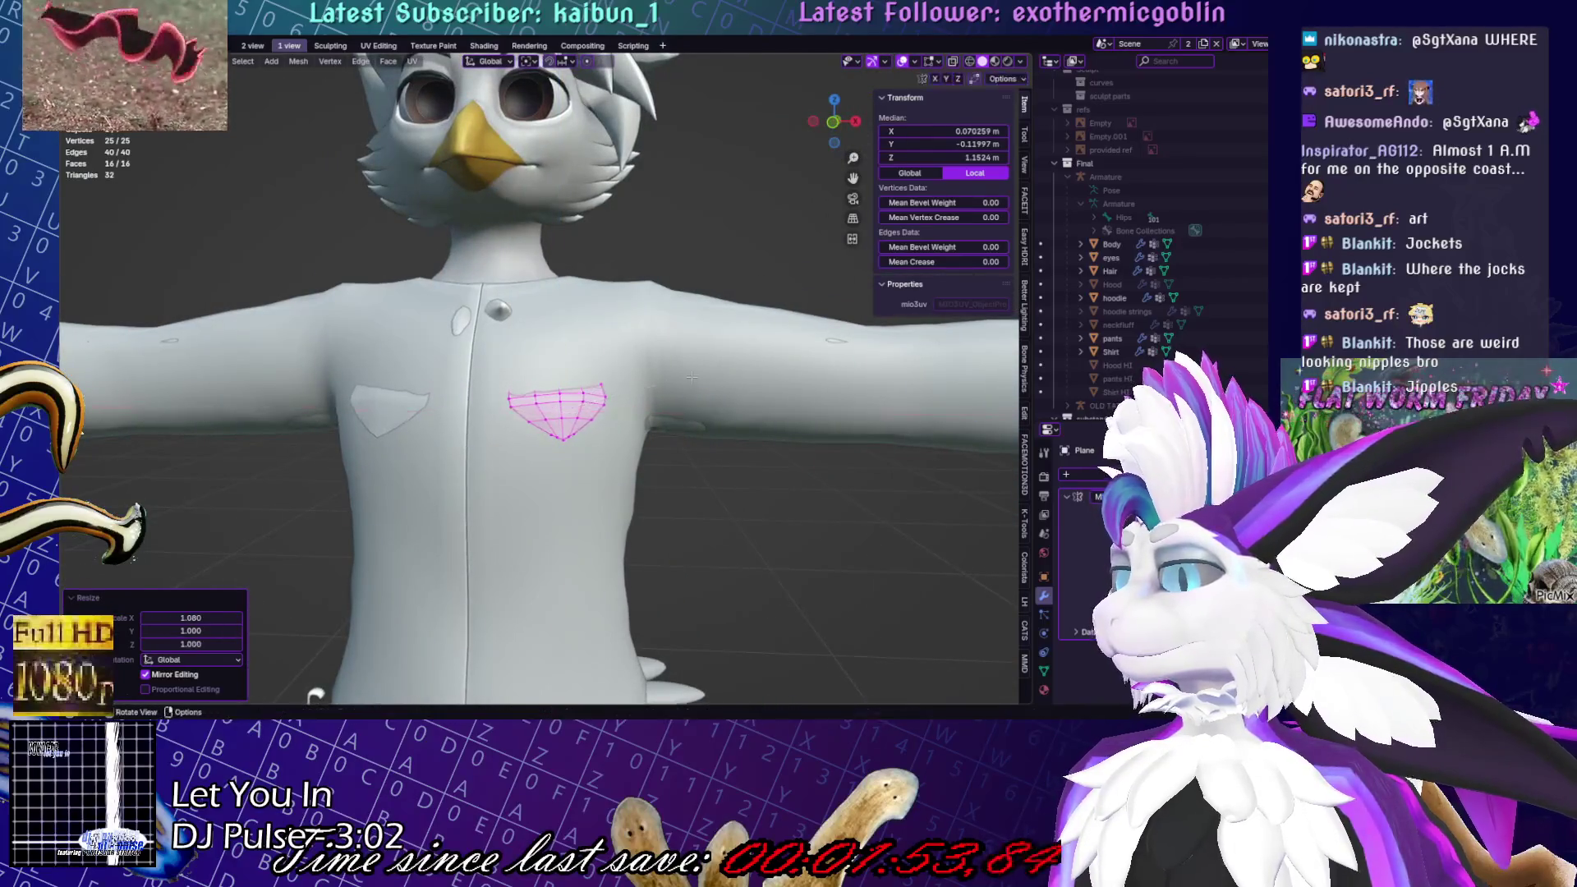
left_click(687, 391)
key("g")
left_click(686, 391)
key("Tab")
scroll(687, 391, "down", 5)
key("ctrl+s")
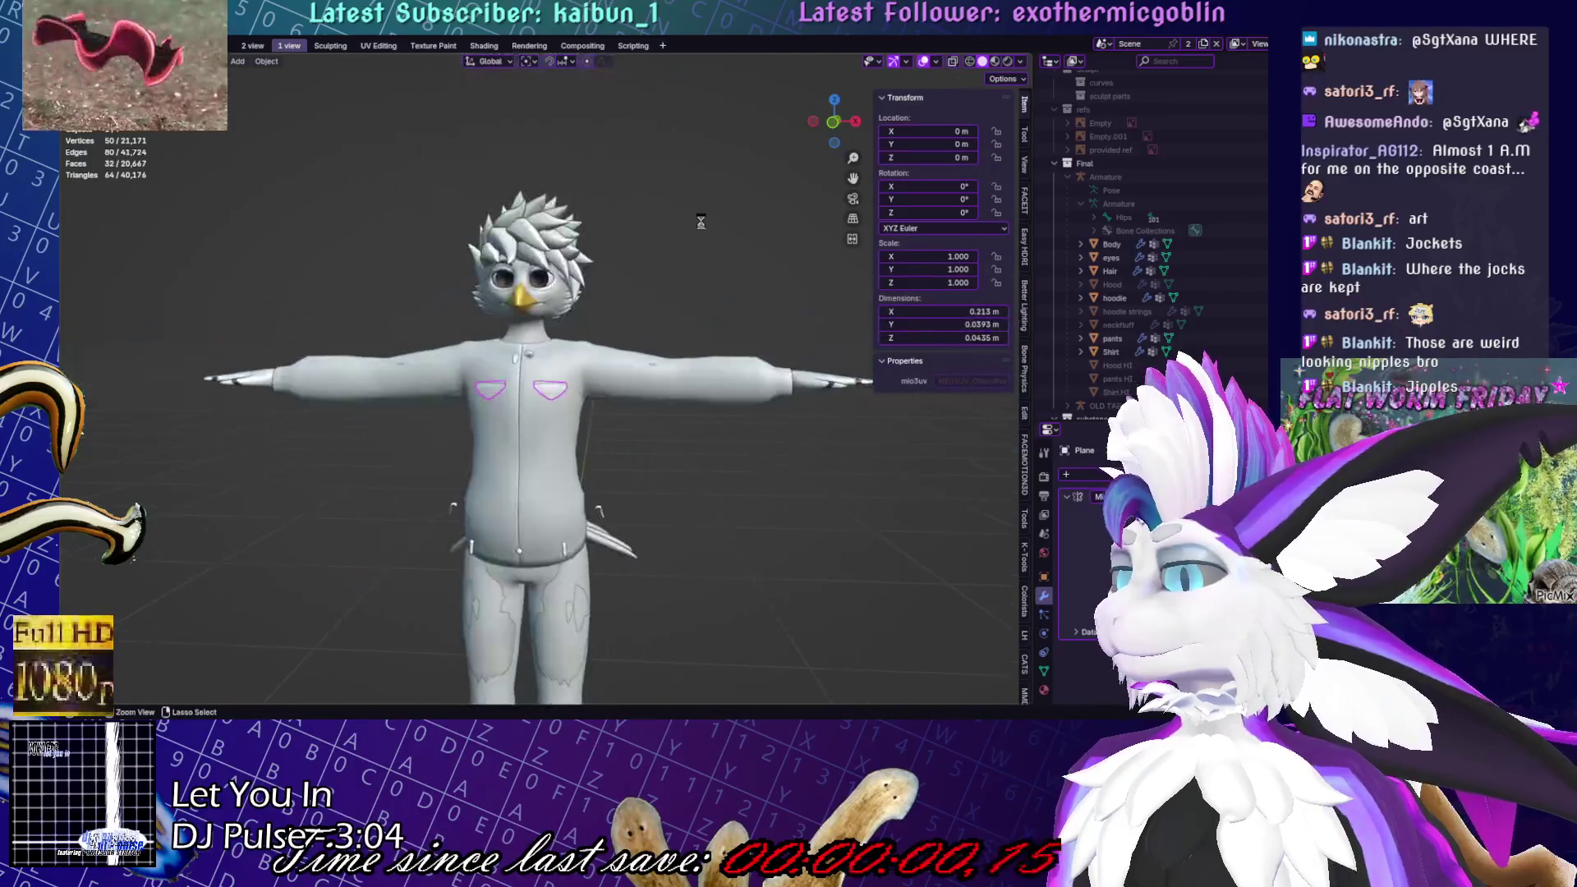
left_click(1111, 244)
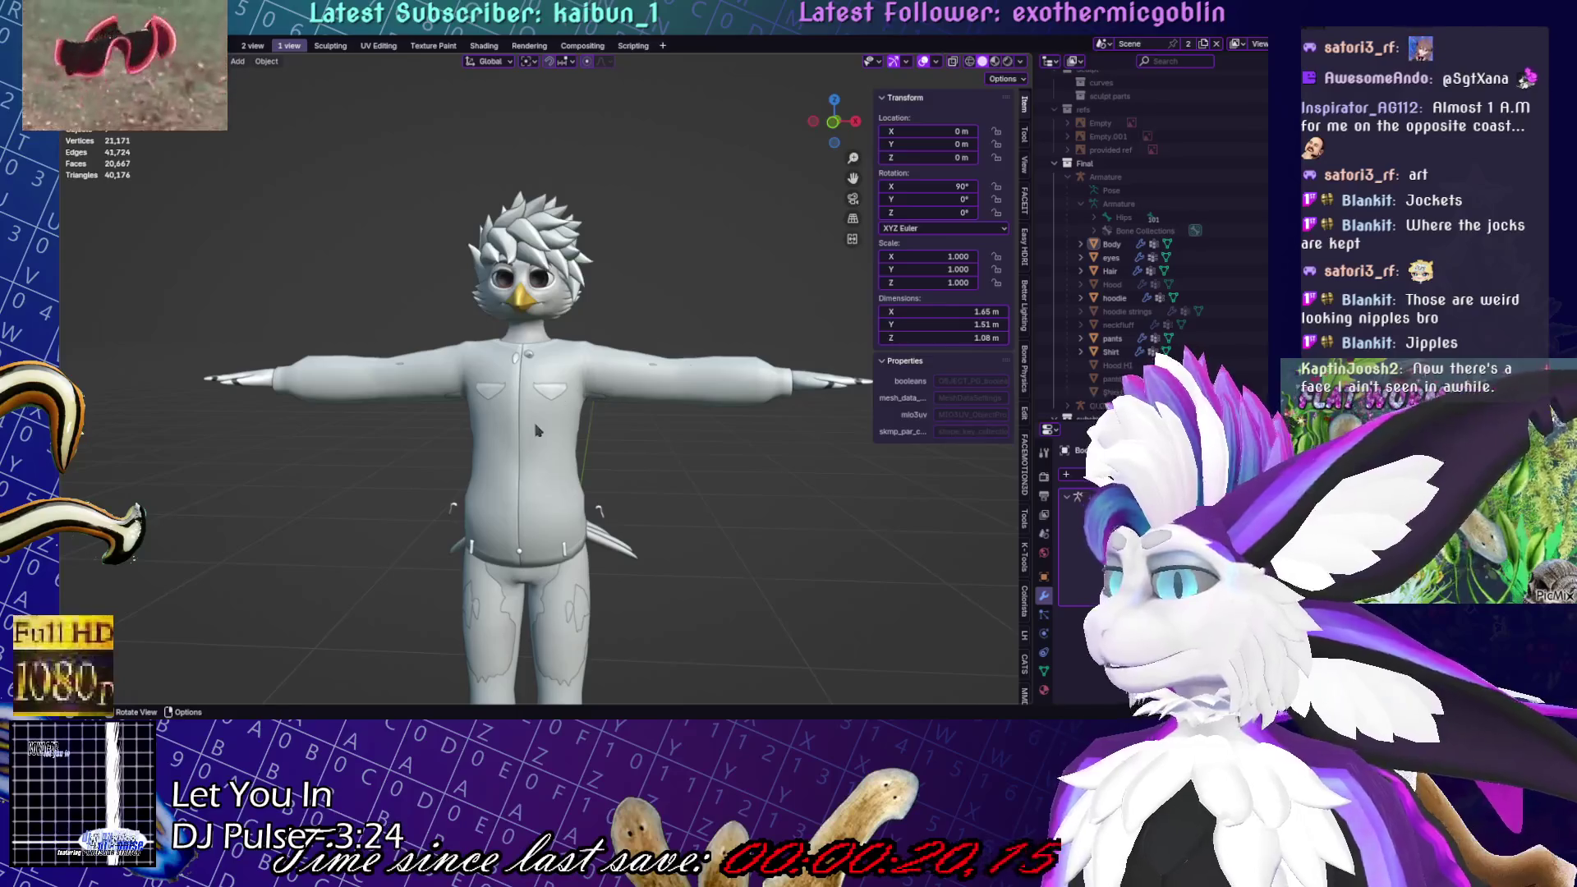
scroll(534, 427, "up", 5)
left_click(583, 419)
In Edit Mode, scale the mirrored pocket-edge vertex pair to 0.892 and slide it down
key("Tab")
scroll(583, 418, "up", 5)
left_click_drag(505, 461, 508, 463)
left_click(630, 475, "shift")
key("s")
left_click(686, 473)
key("g")
left_click(696, 469)
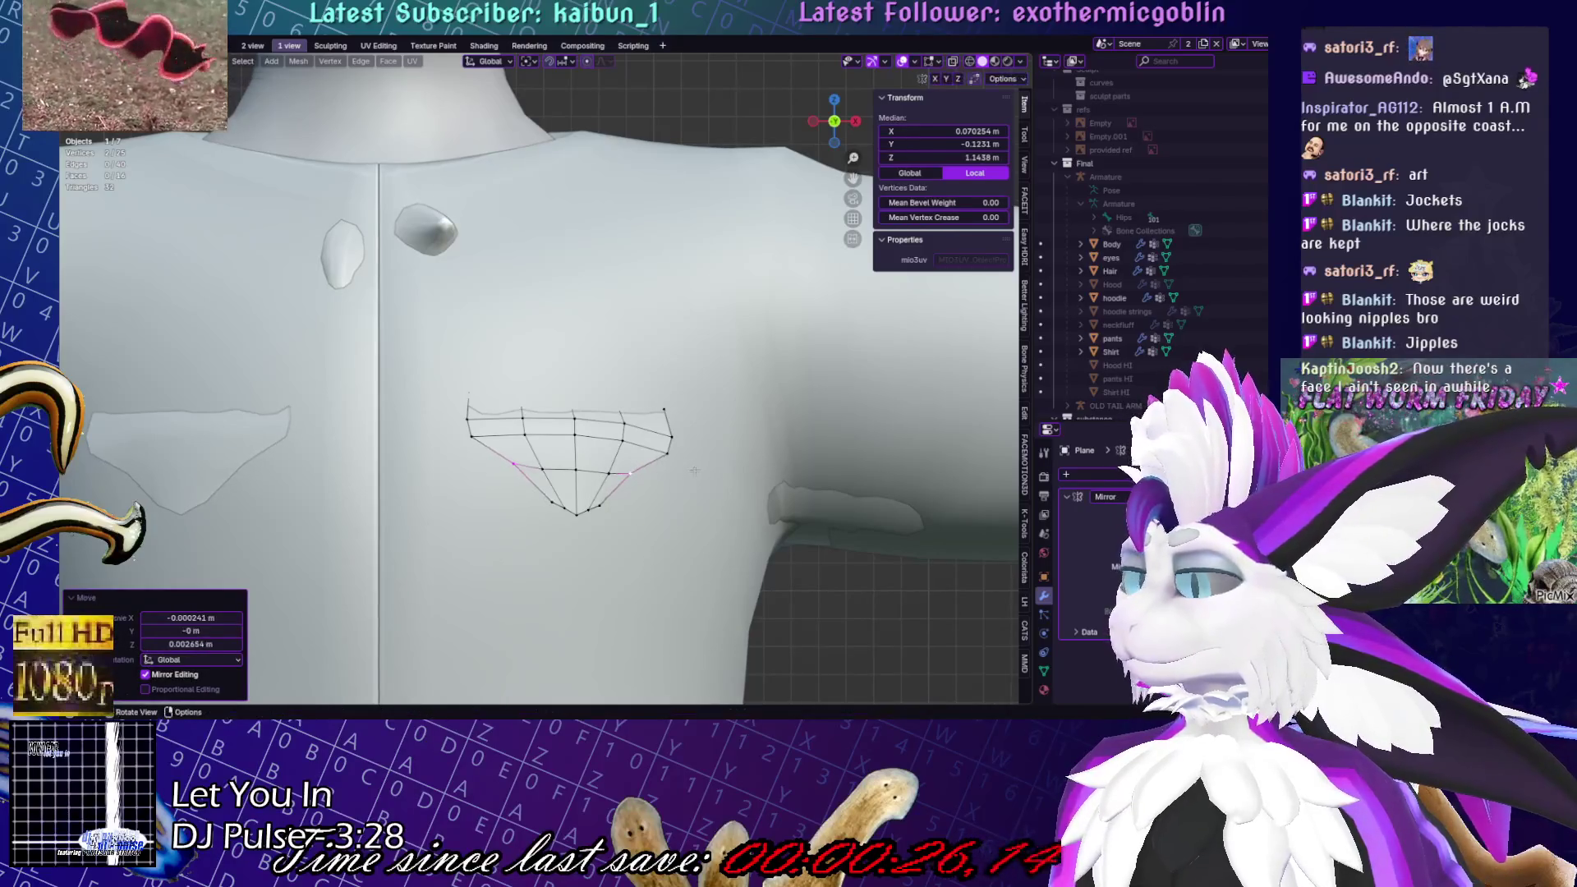
key("g")
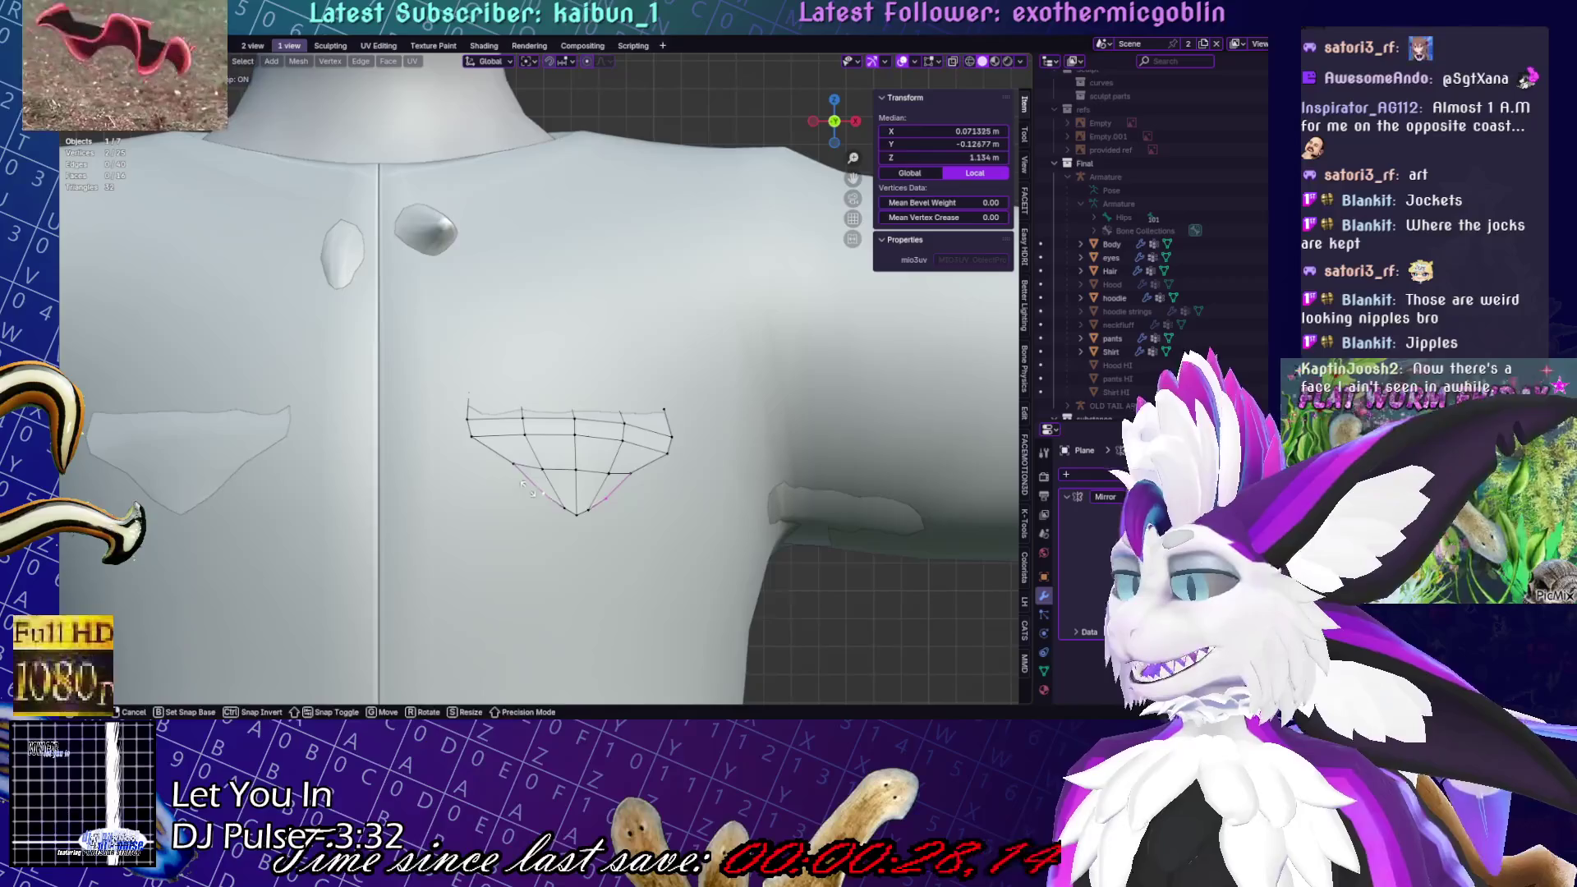
left_click(691, 510)
Isolate the pocket mesh and reposition a vertex on the flap's left side
key("KP_Decimal")
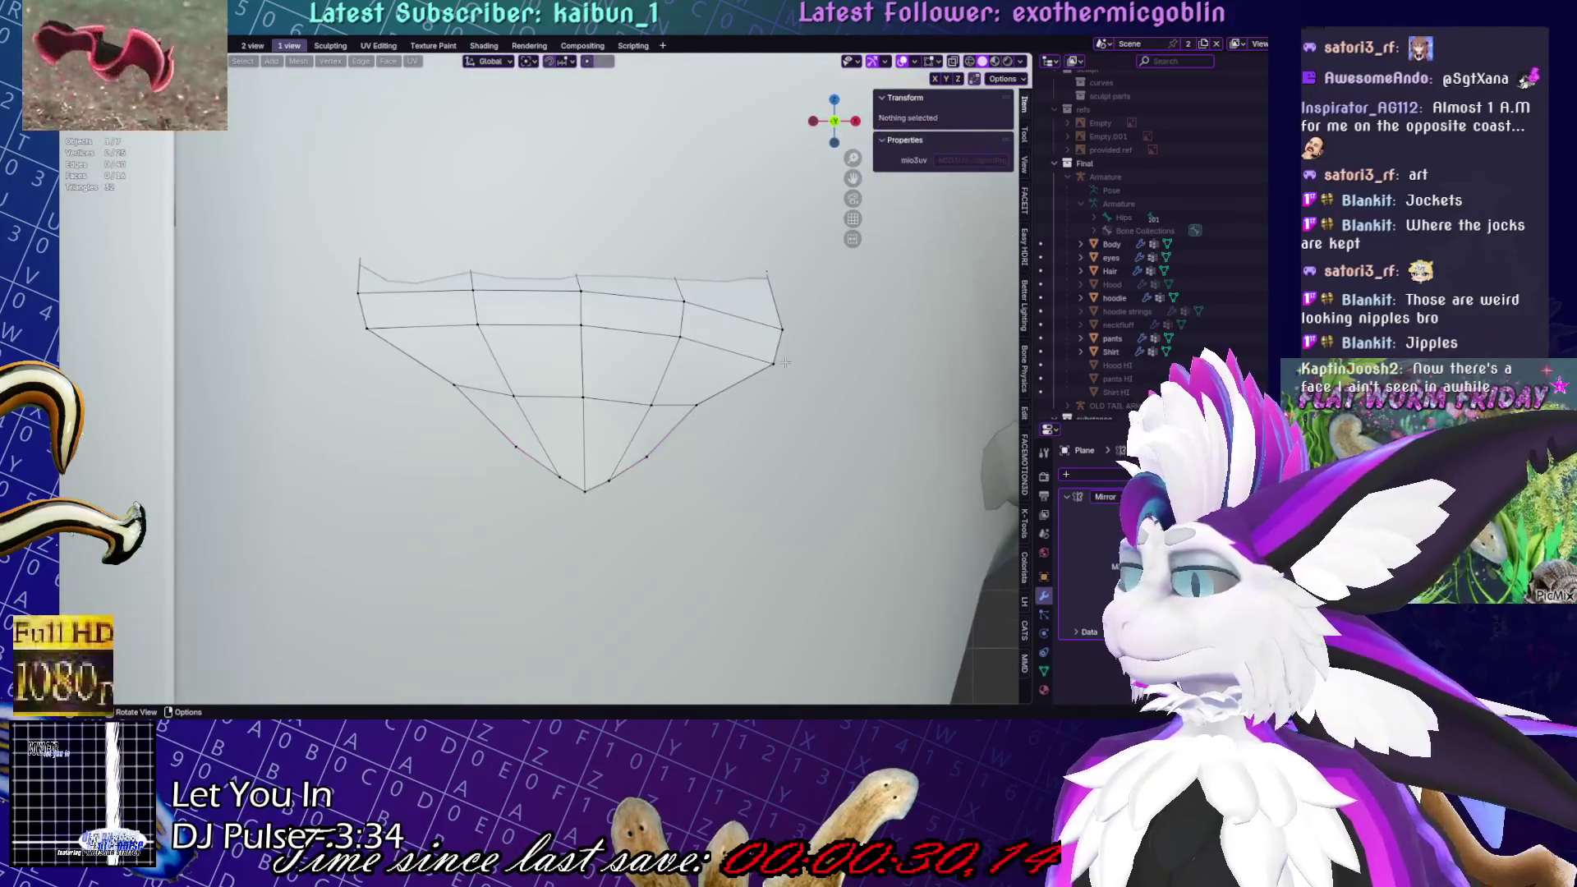
key("alt+a")
key("t")
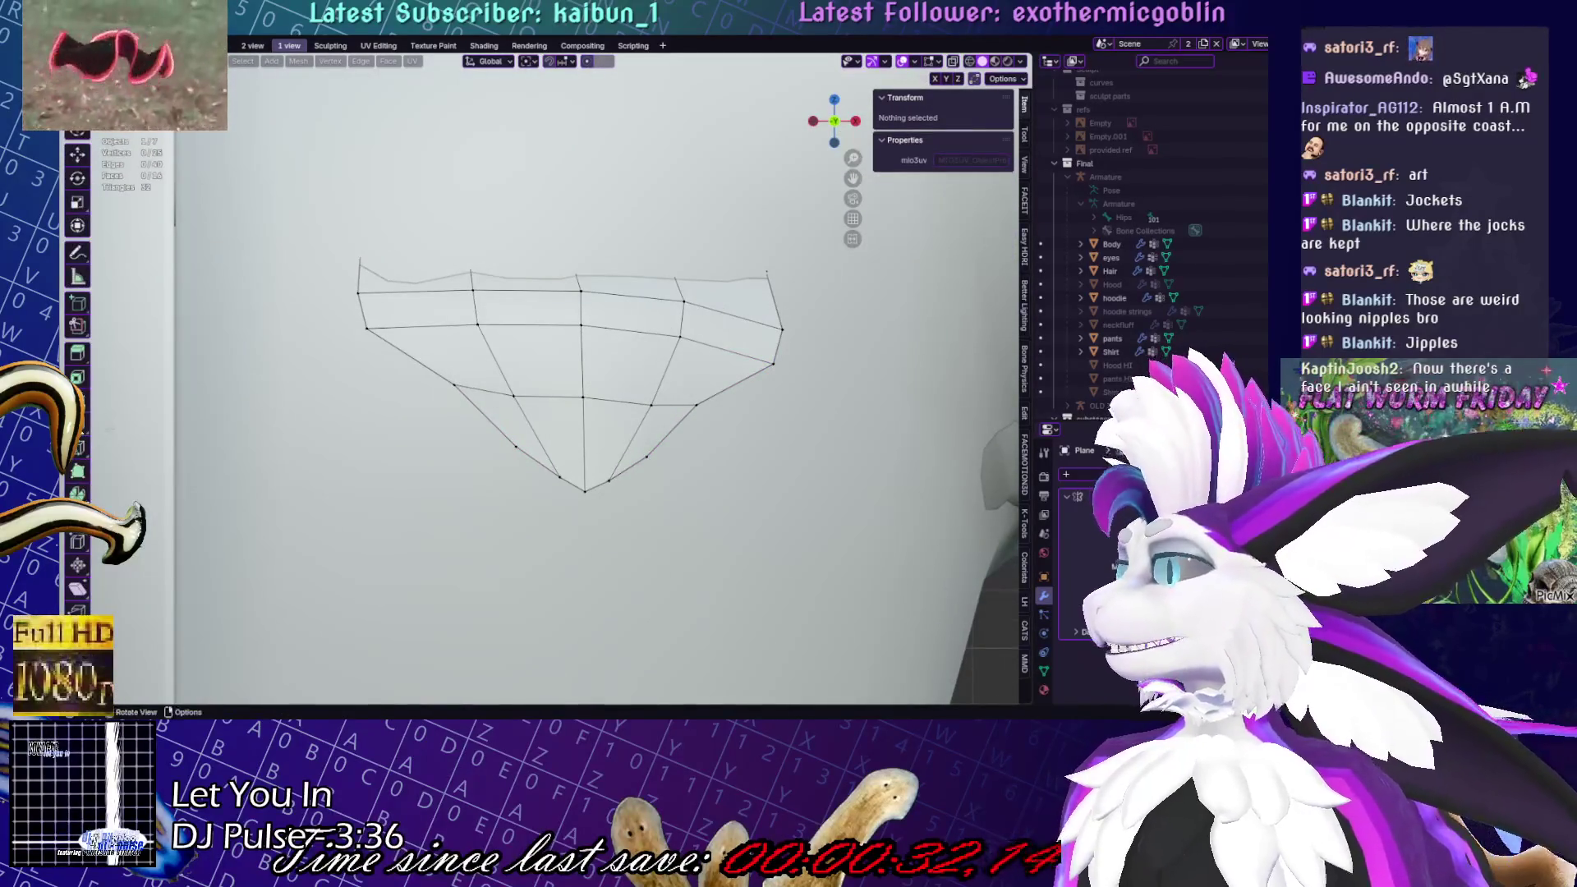
left_click(409, 320)
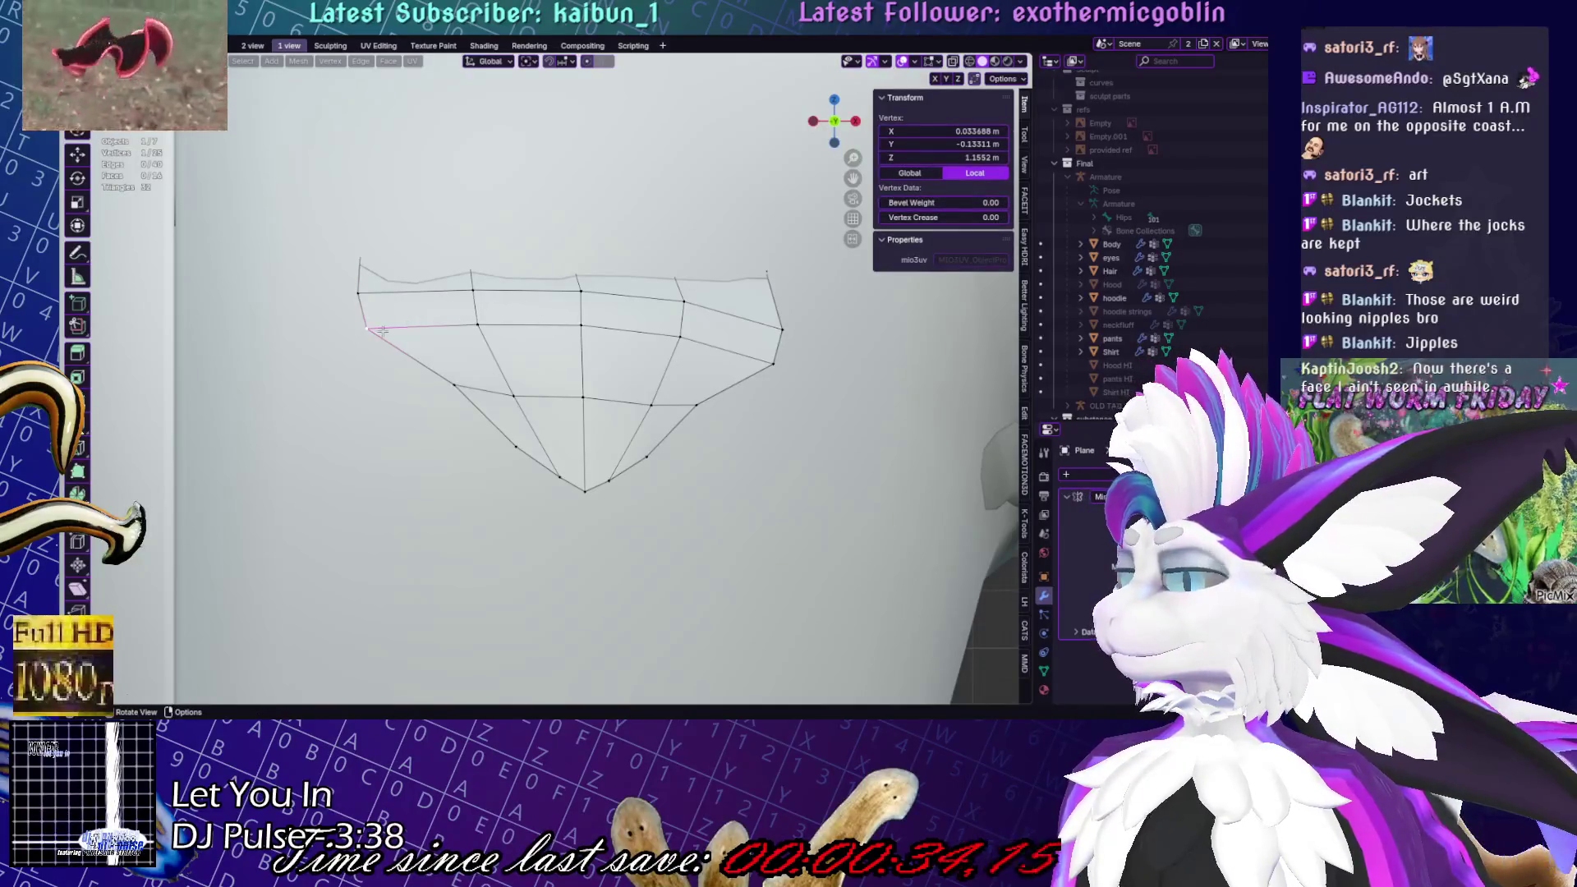
key("g")
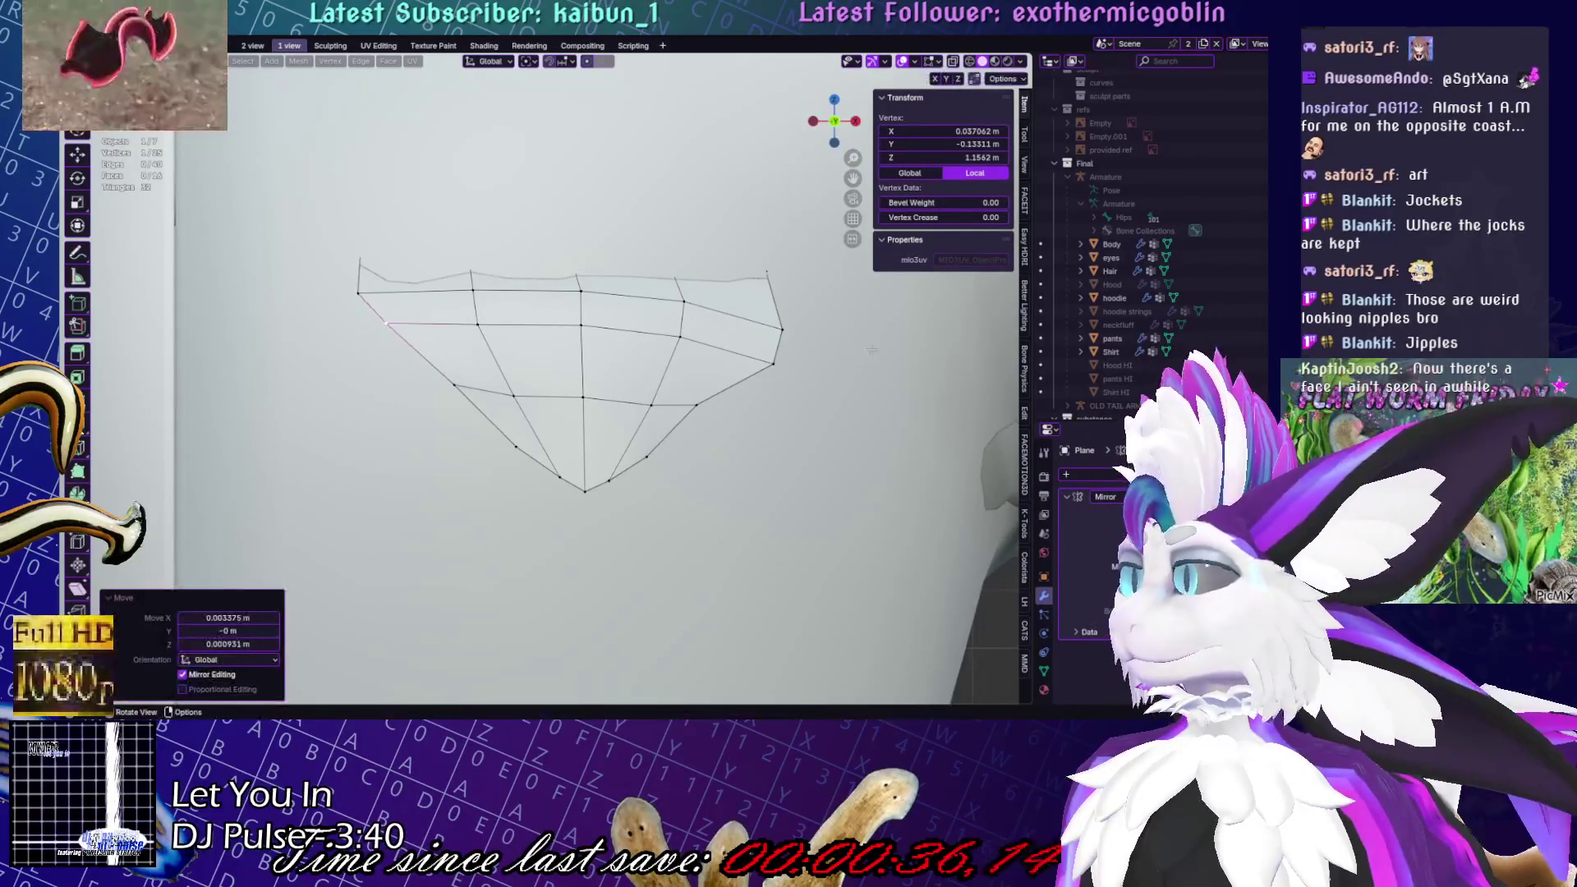
left_click(758, 359)
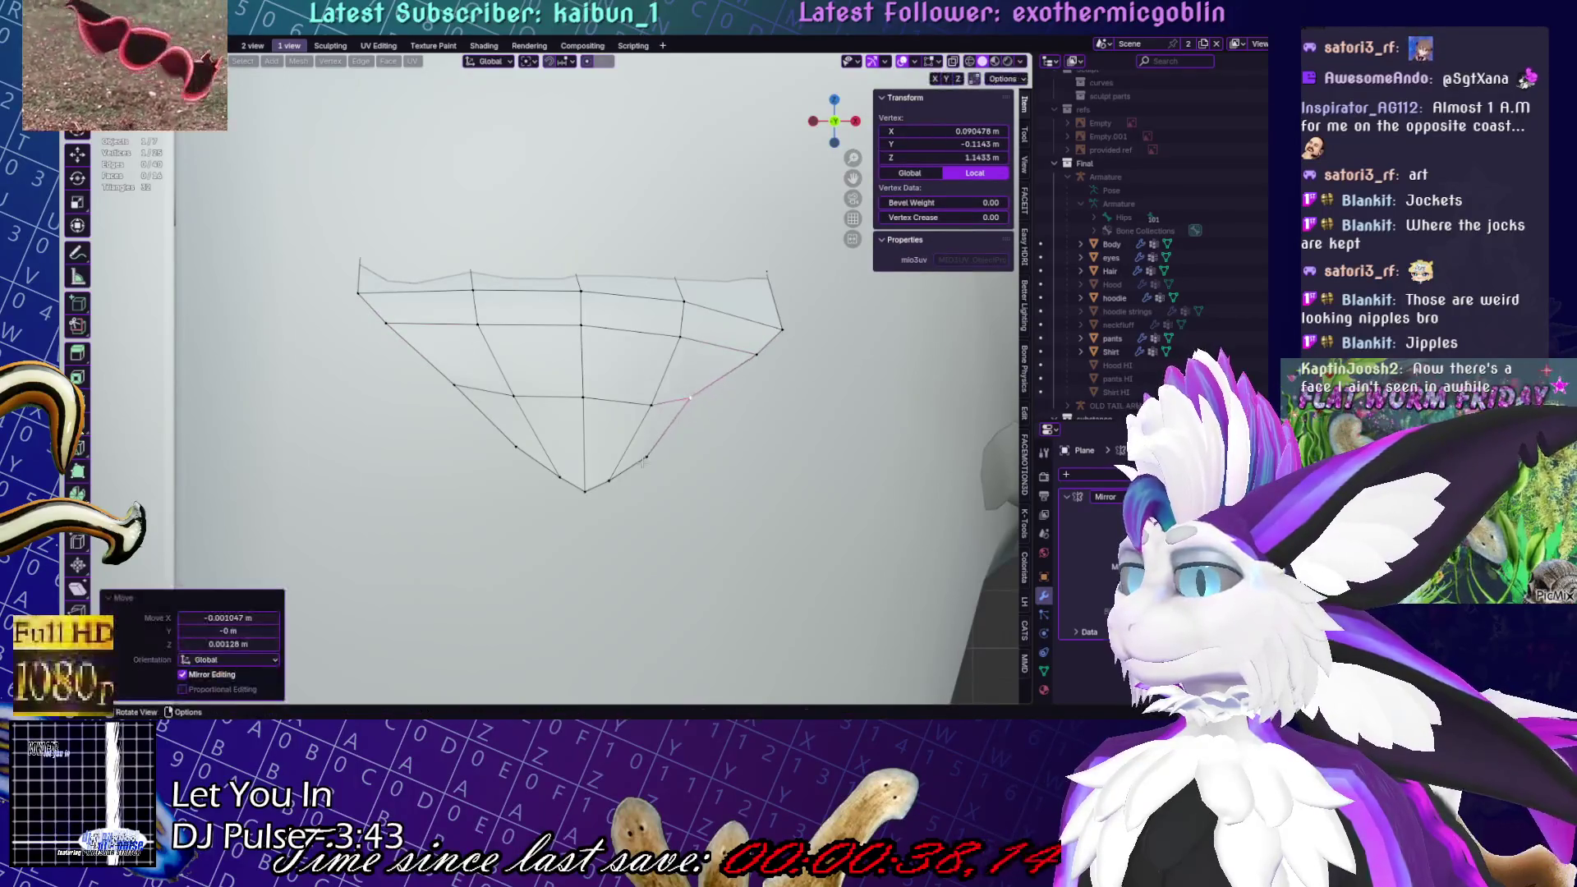
Lower the flap's edge loop and its lower-edge vertices to deepen the point
left_click(567, 398, "alt")
key("g")
left_click(570, 437)
left_click(641, 448)
key("g")
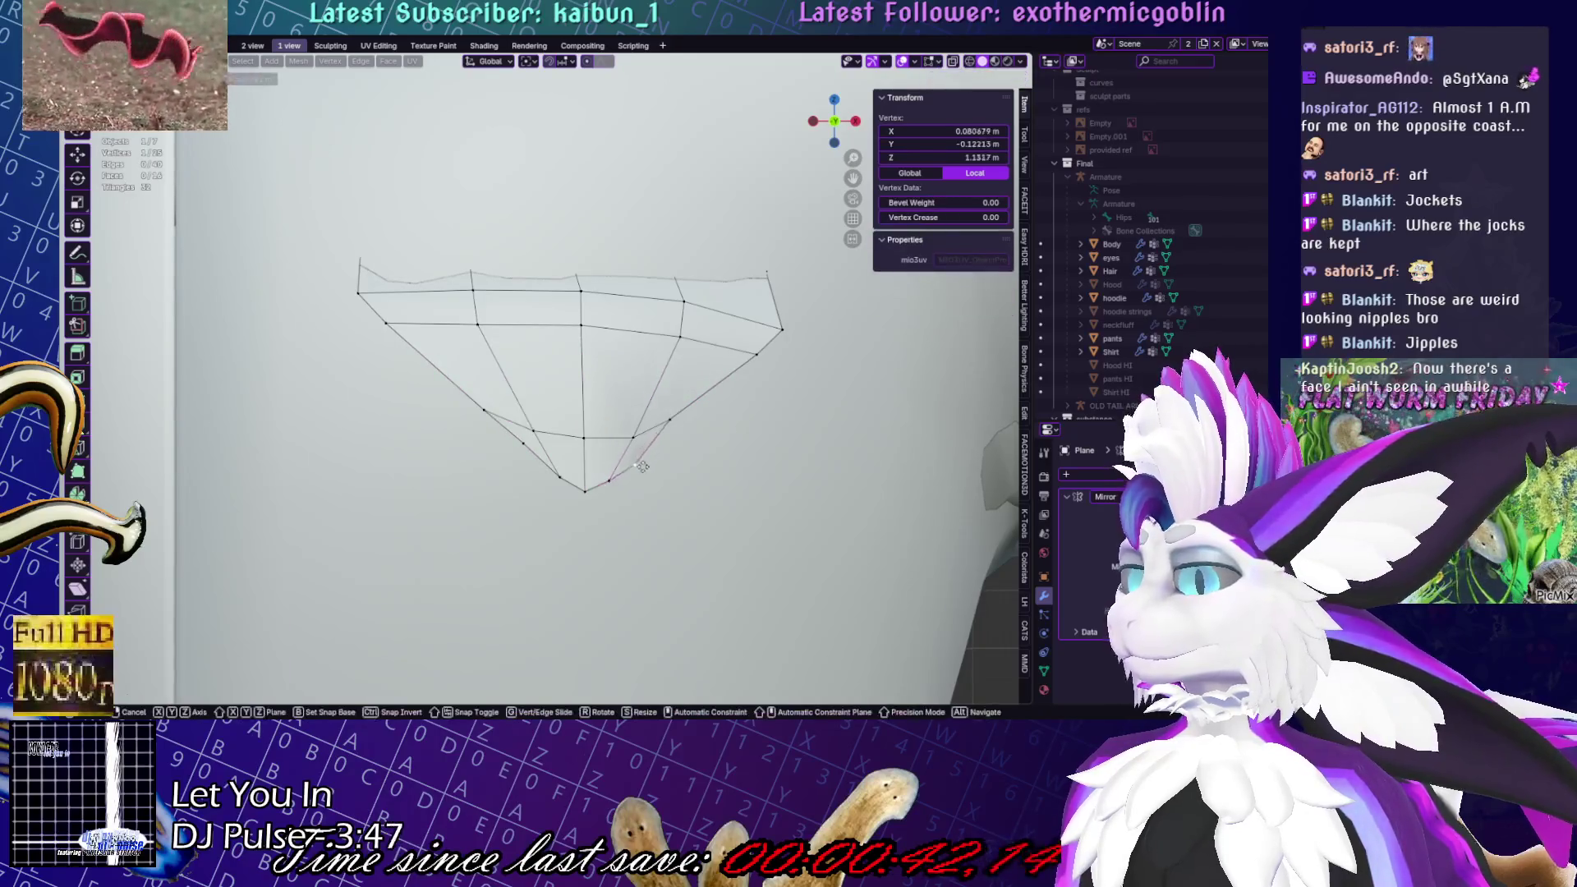
left_click(633, 468)
left_click(530, 447)
key("g")
left_click(538, 464)
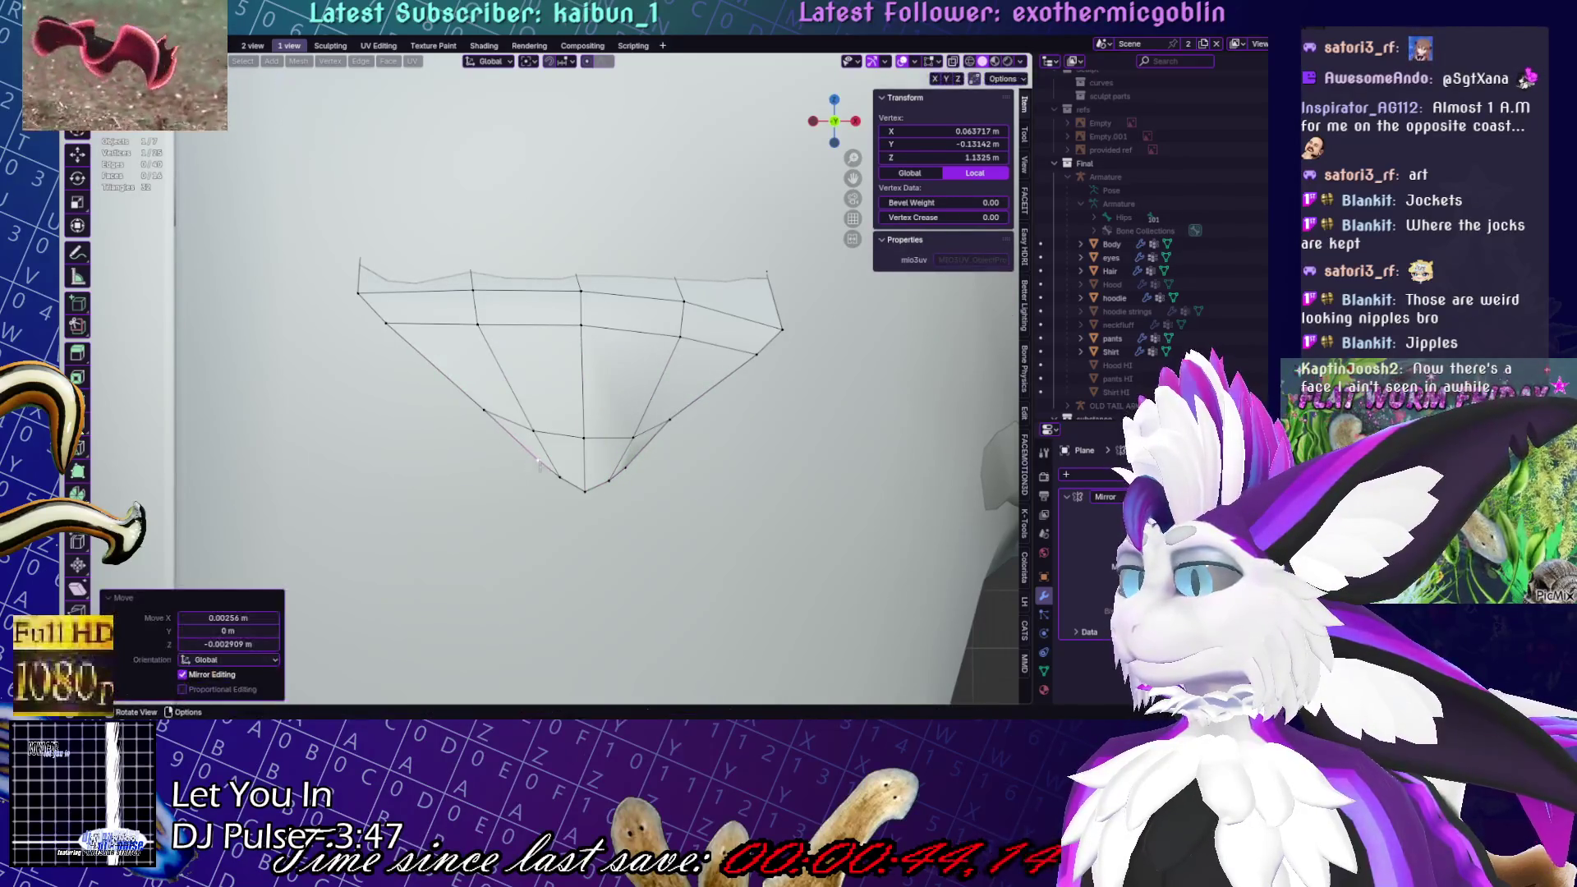
Add an unslid loop cut across the flap and reposition its end vertices
key("ctrl+r")
left_click(583, 380)
right_click(583, 380)
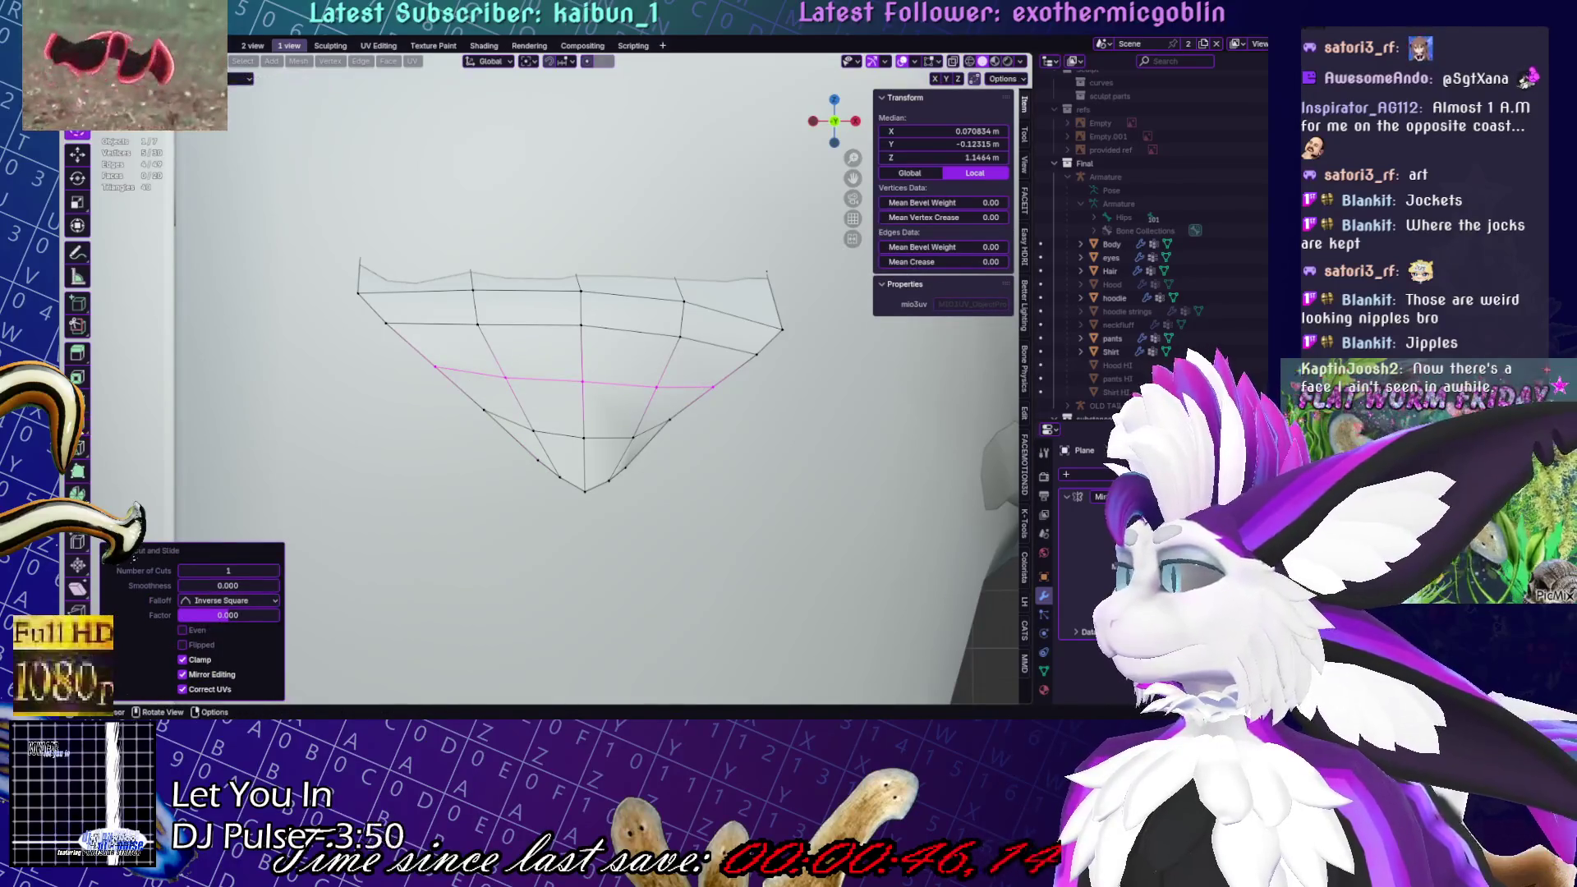
left_click(712, 387)
key("g")
left_click(708, 395)
key("g")
left_click(708, 396)
key("g")
left_click(670, 419)
key("g")
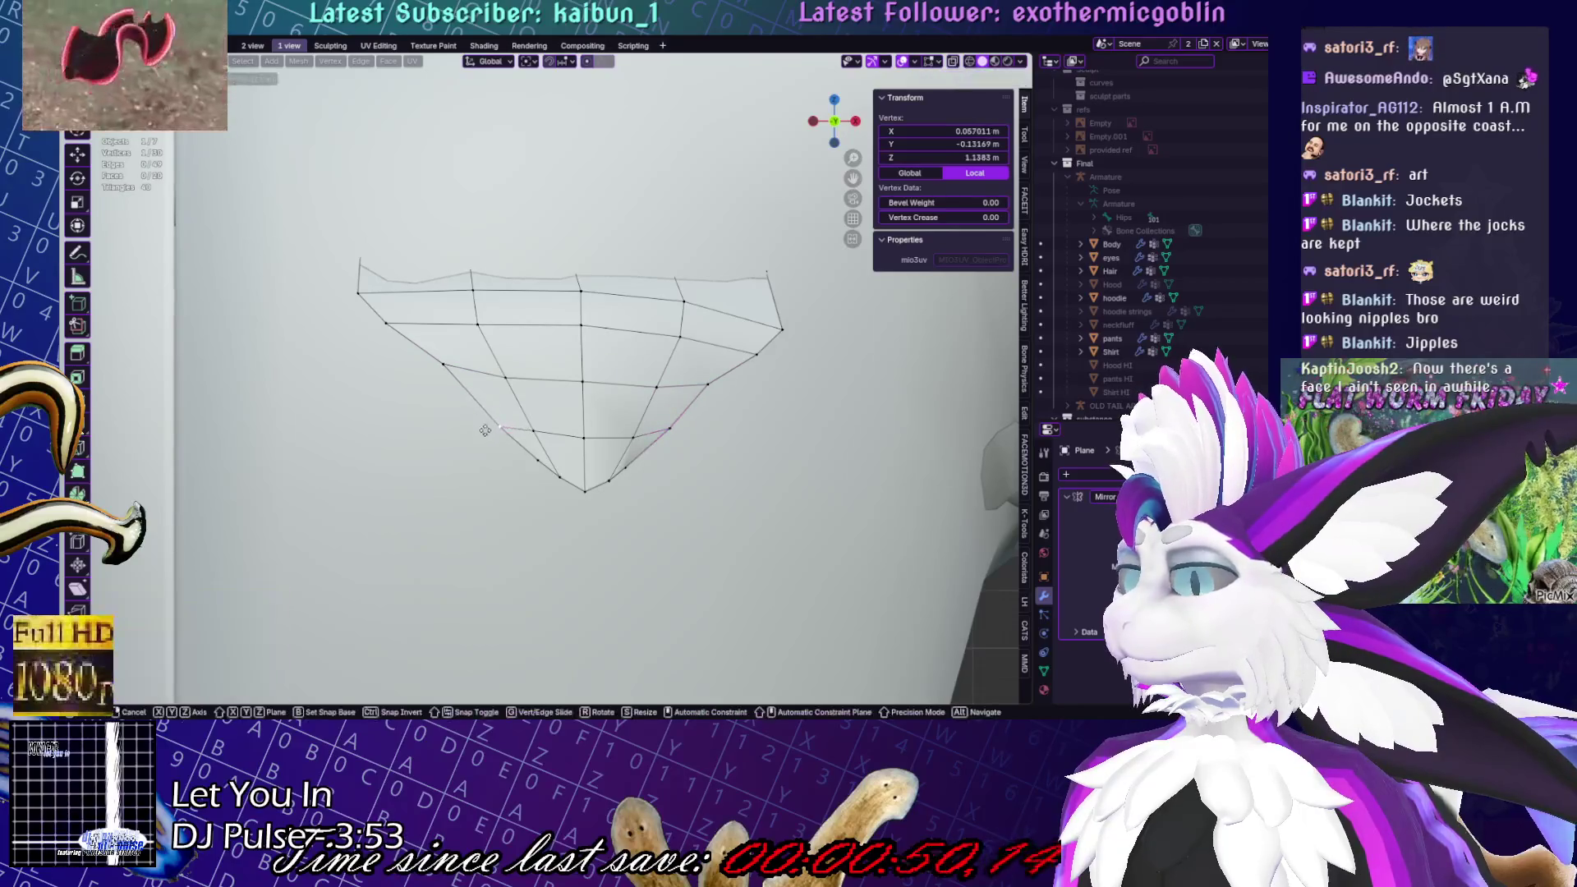
left_click(493, 426)
Smooth the flap's left and right corners in Sculpt Mode
key("ctrl+Tab")
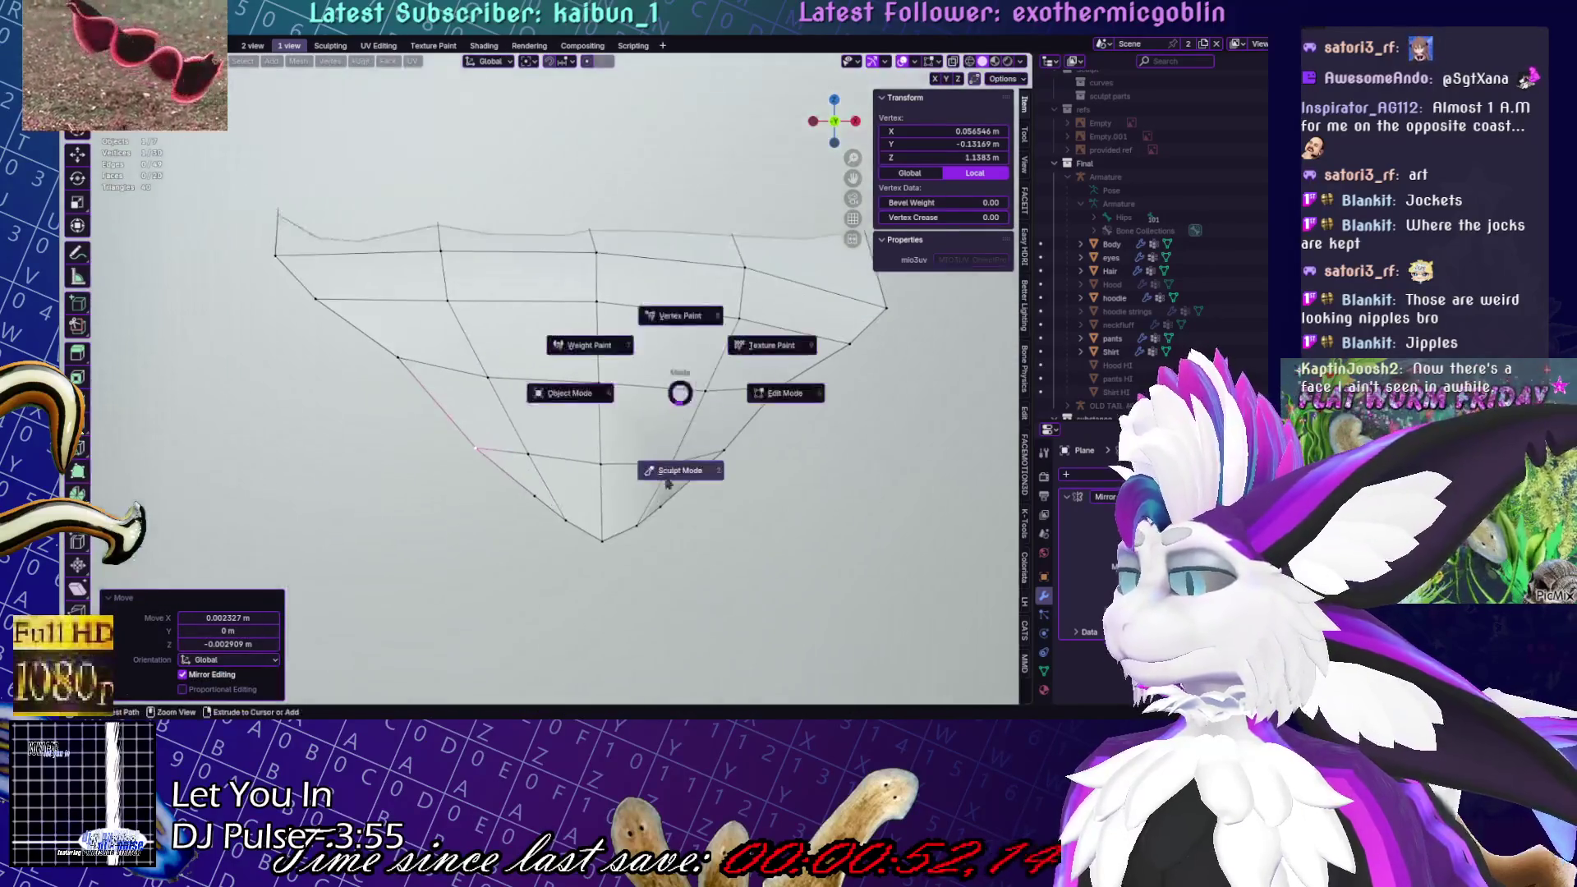
left_click(507, 361)
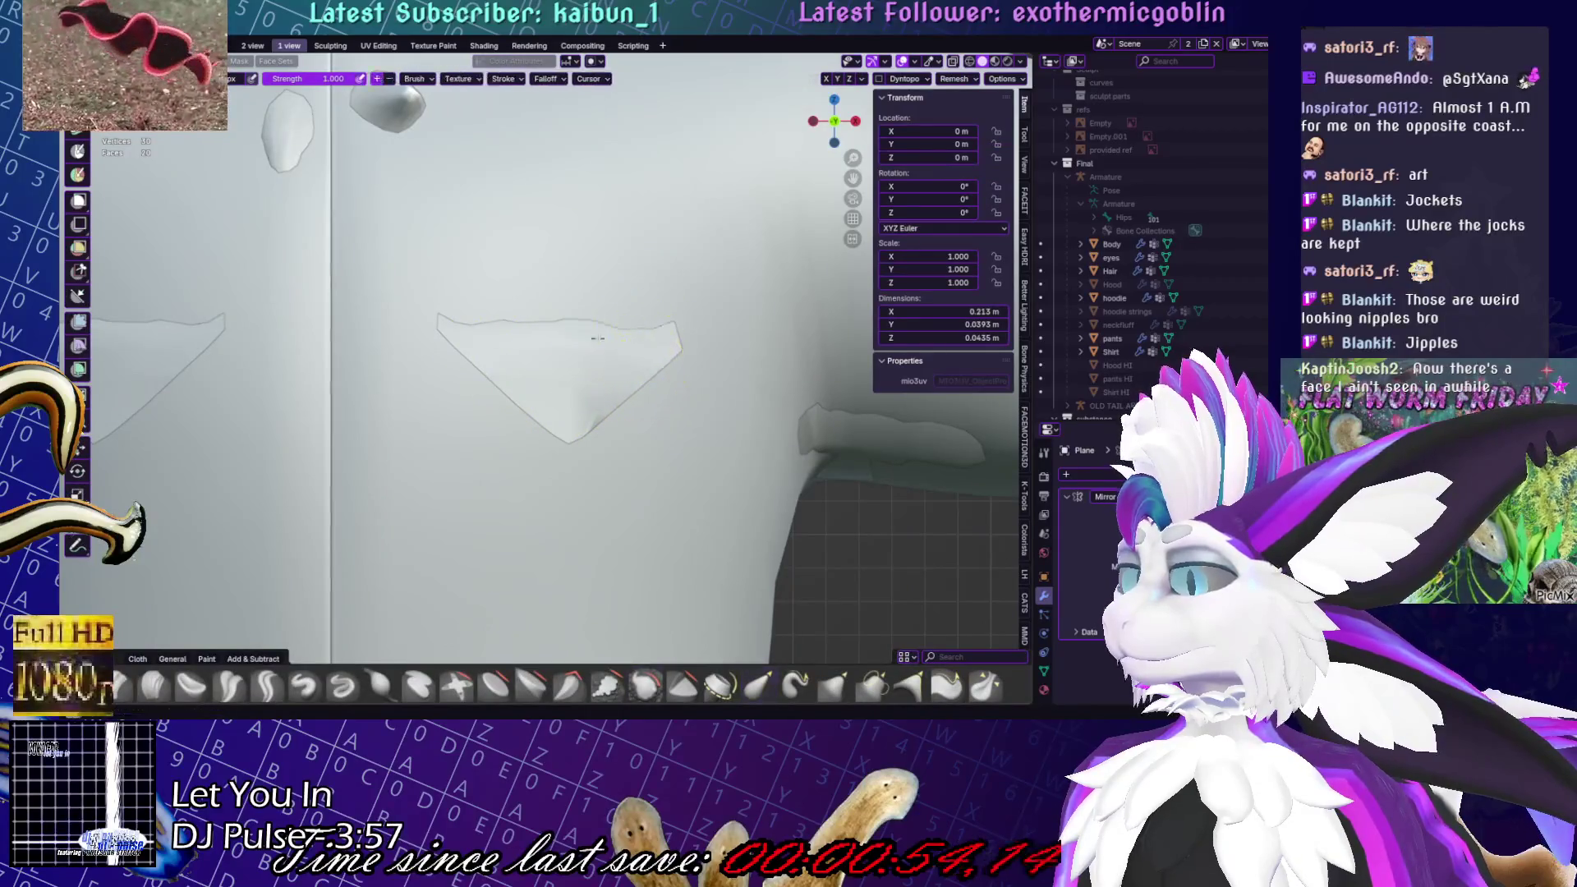
left_click_drag(460, 329, 422, 299, "shift")
left_click_drag(616, 334, 659, 353, "shift")
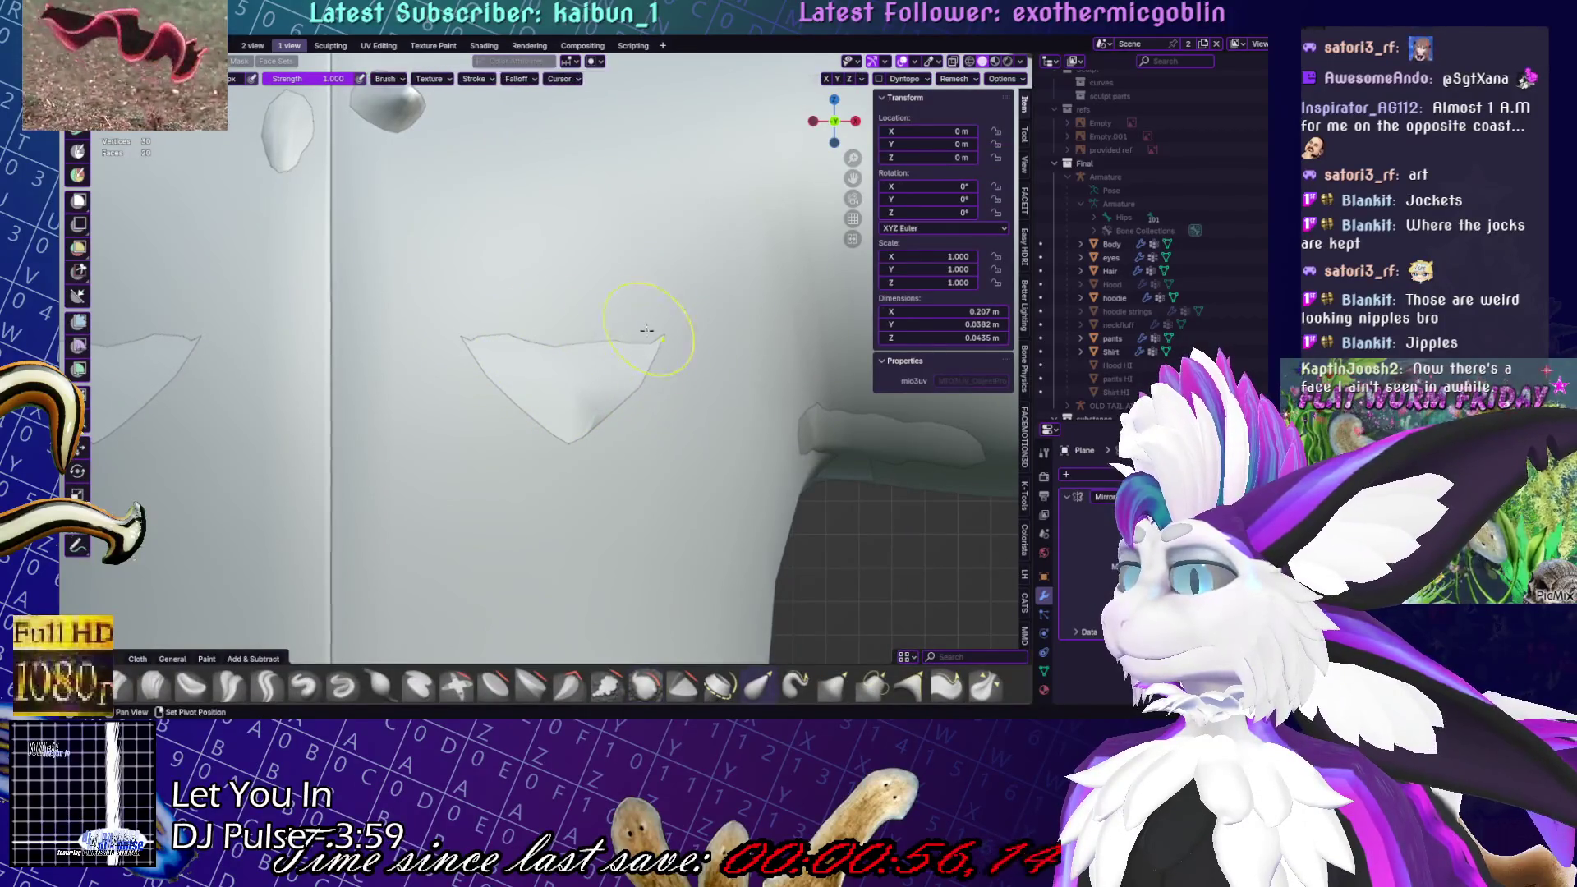
scroll(567, 376, "down", 5)
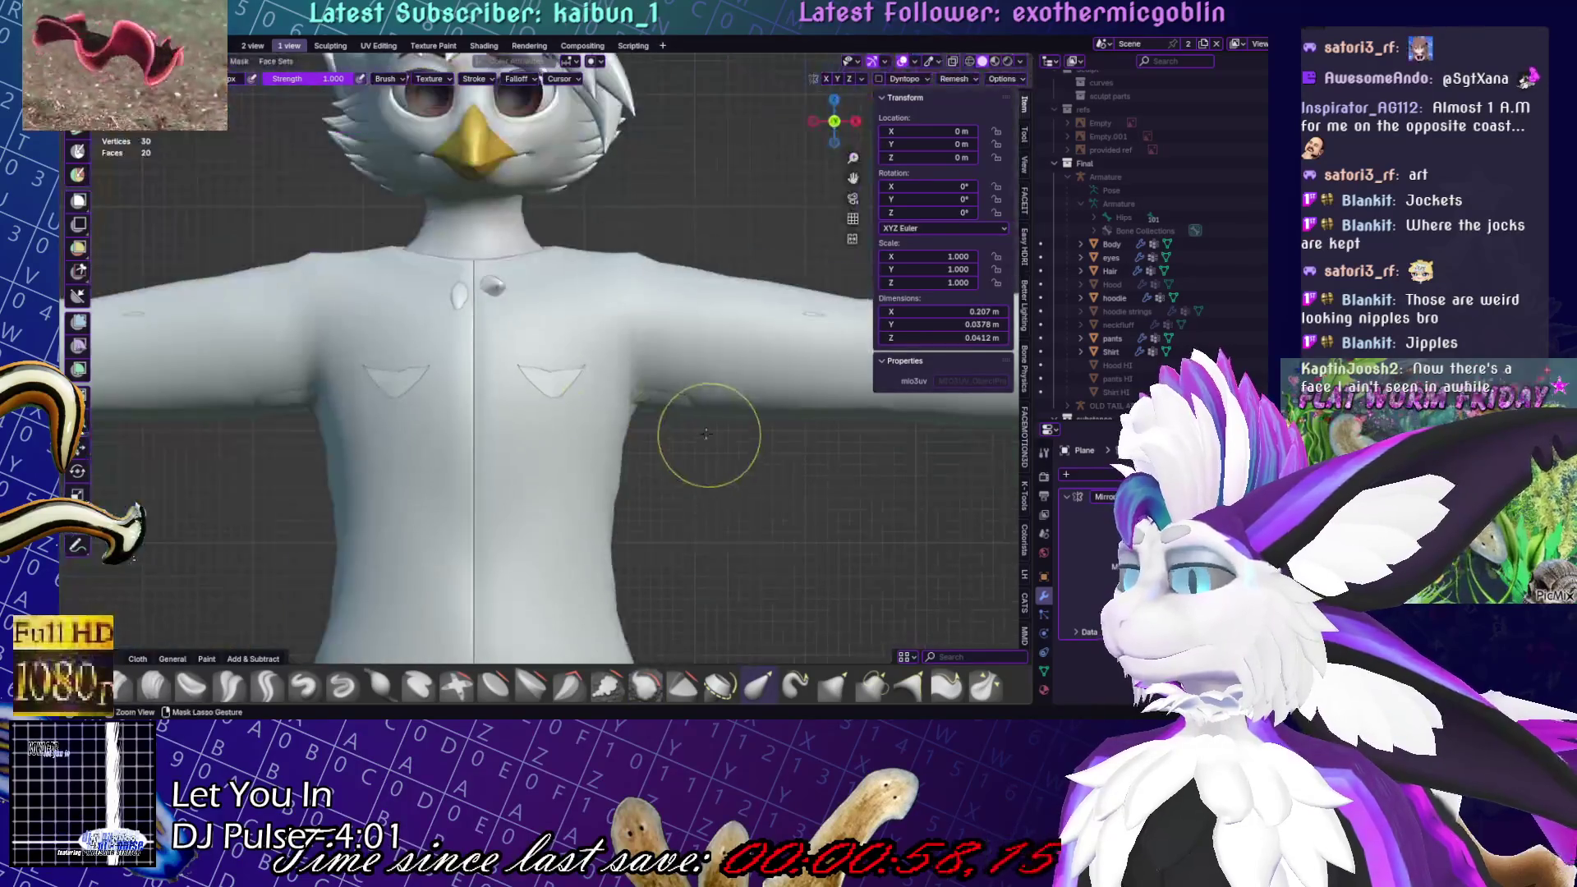
Scale the whole flap up by 1.366 in Edit Mode
key("Tab")
key("s")
left_click(739, 418)
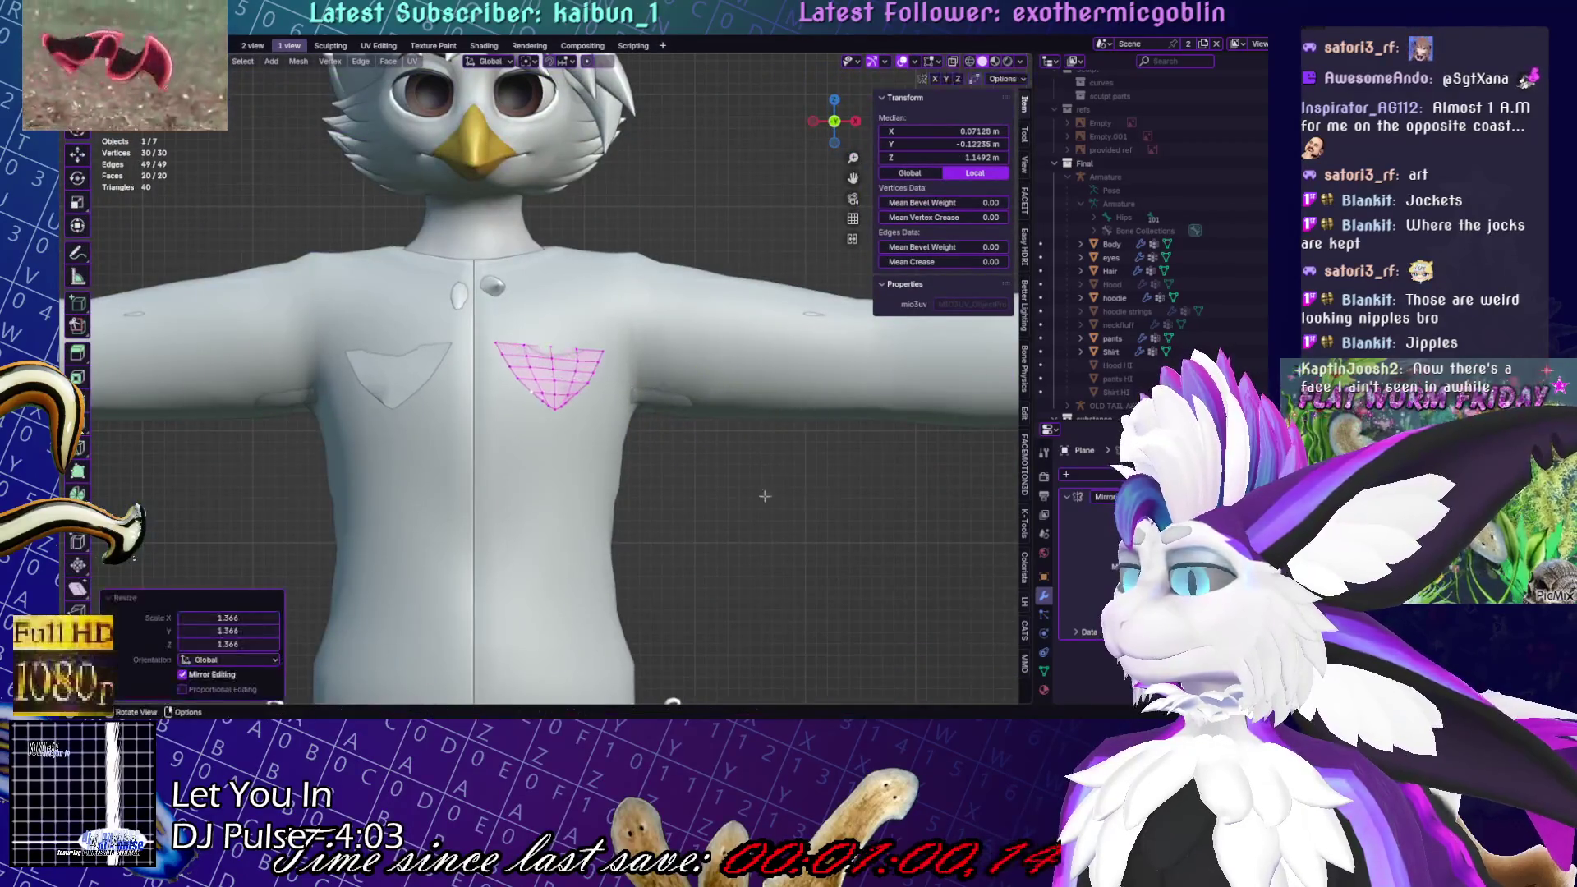
Straighten the flap's right and left edges by scaling each to 0 on X
left_click(531, 359)
scroll(567, 248, "up", 5)
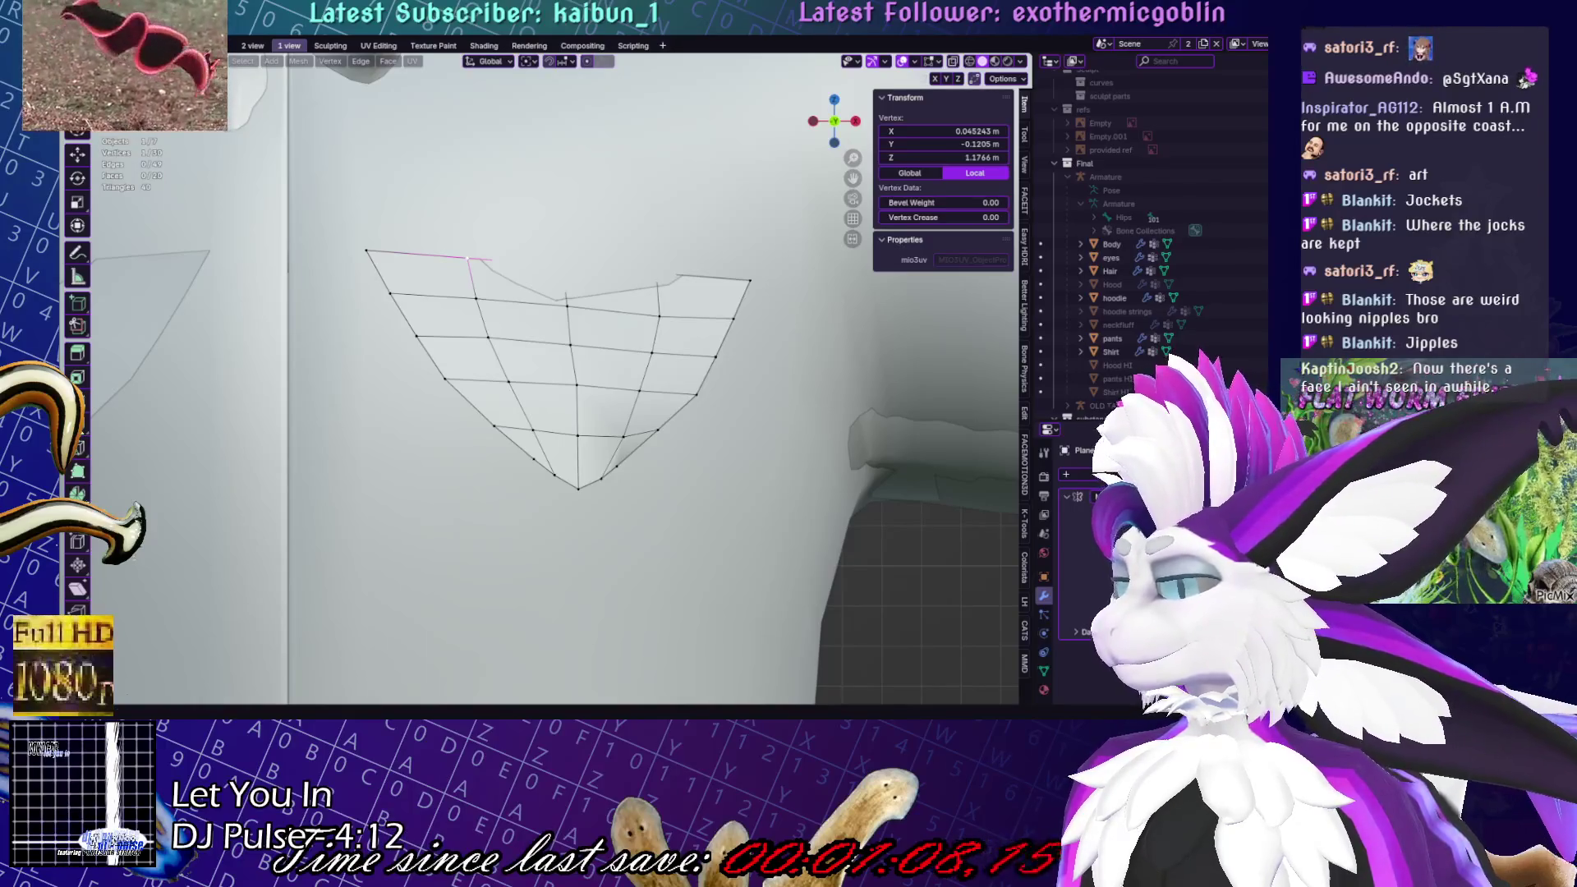
key("s")
key("x")
key("0")
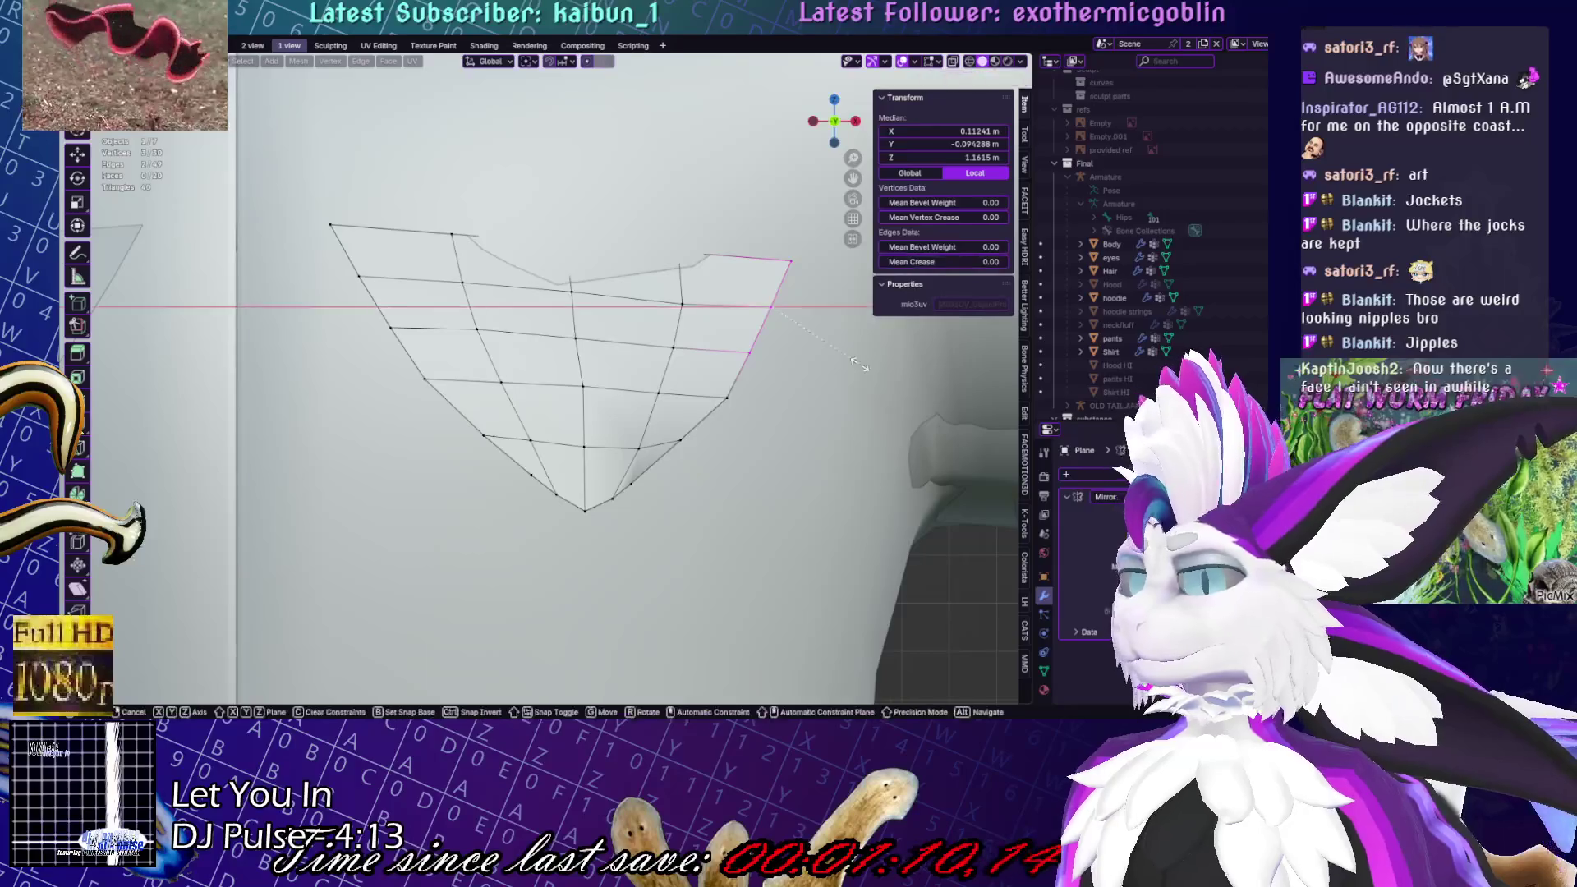
key("Return")
left_click_drag(292, 246, 399, 370)
key("s")
key("x")
key("0")
key("Return")
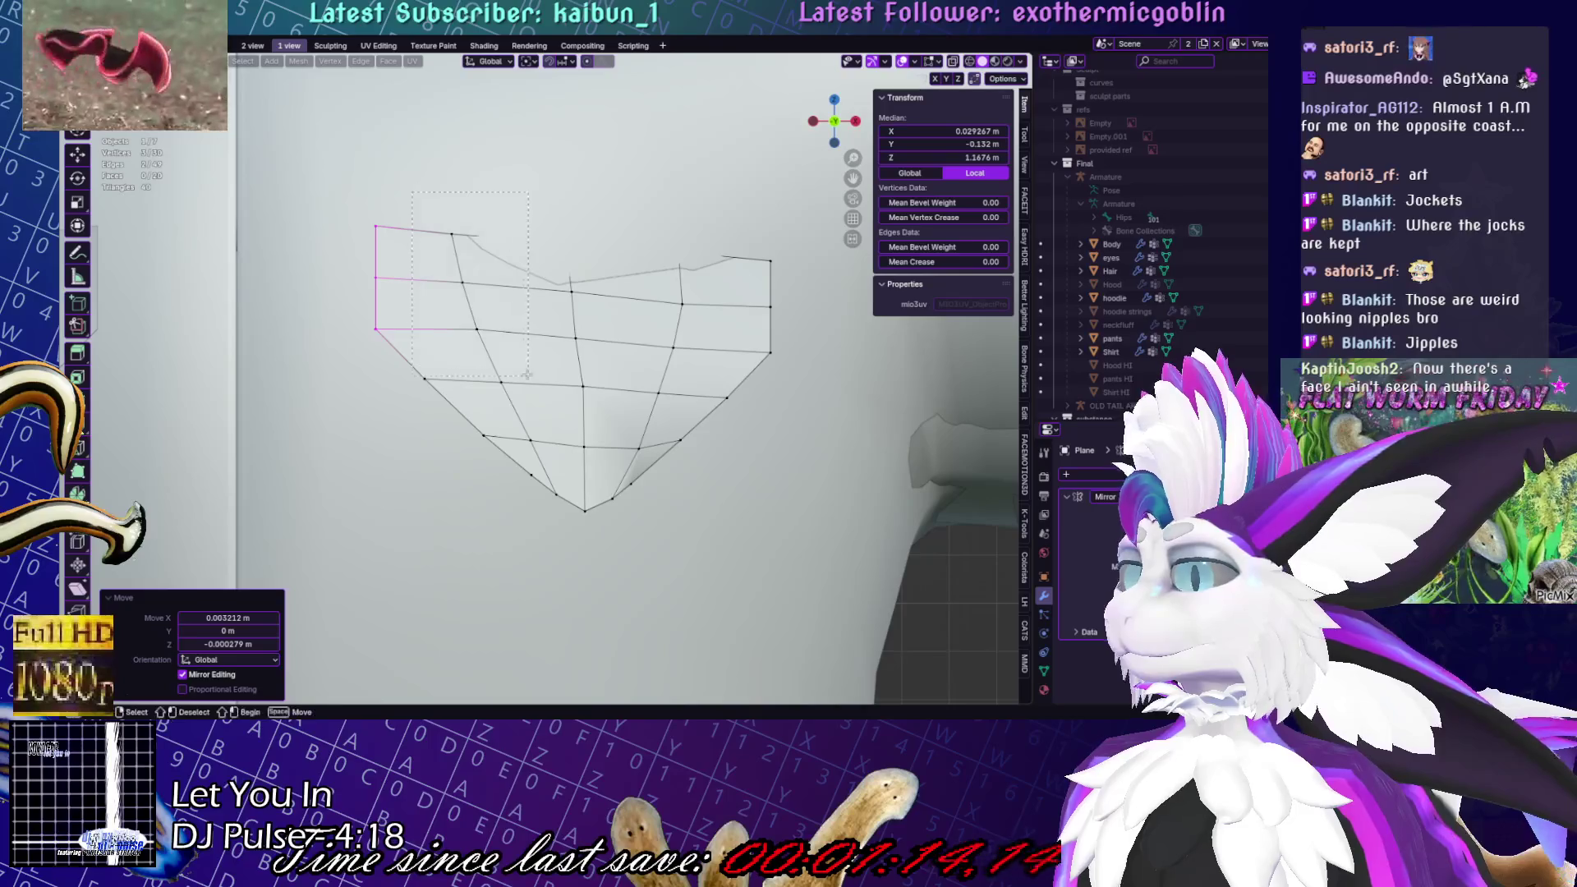
Slide the lower-right vertex and bottom edge loop toward the flap's tip
left_click_drag(509, 210, 413, 360)
left_click(680, 441)
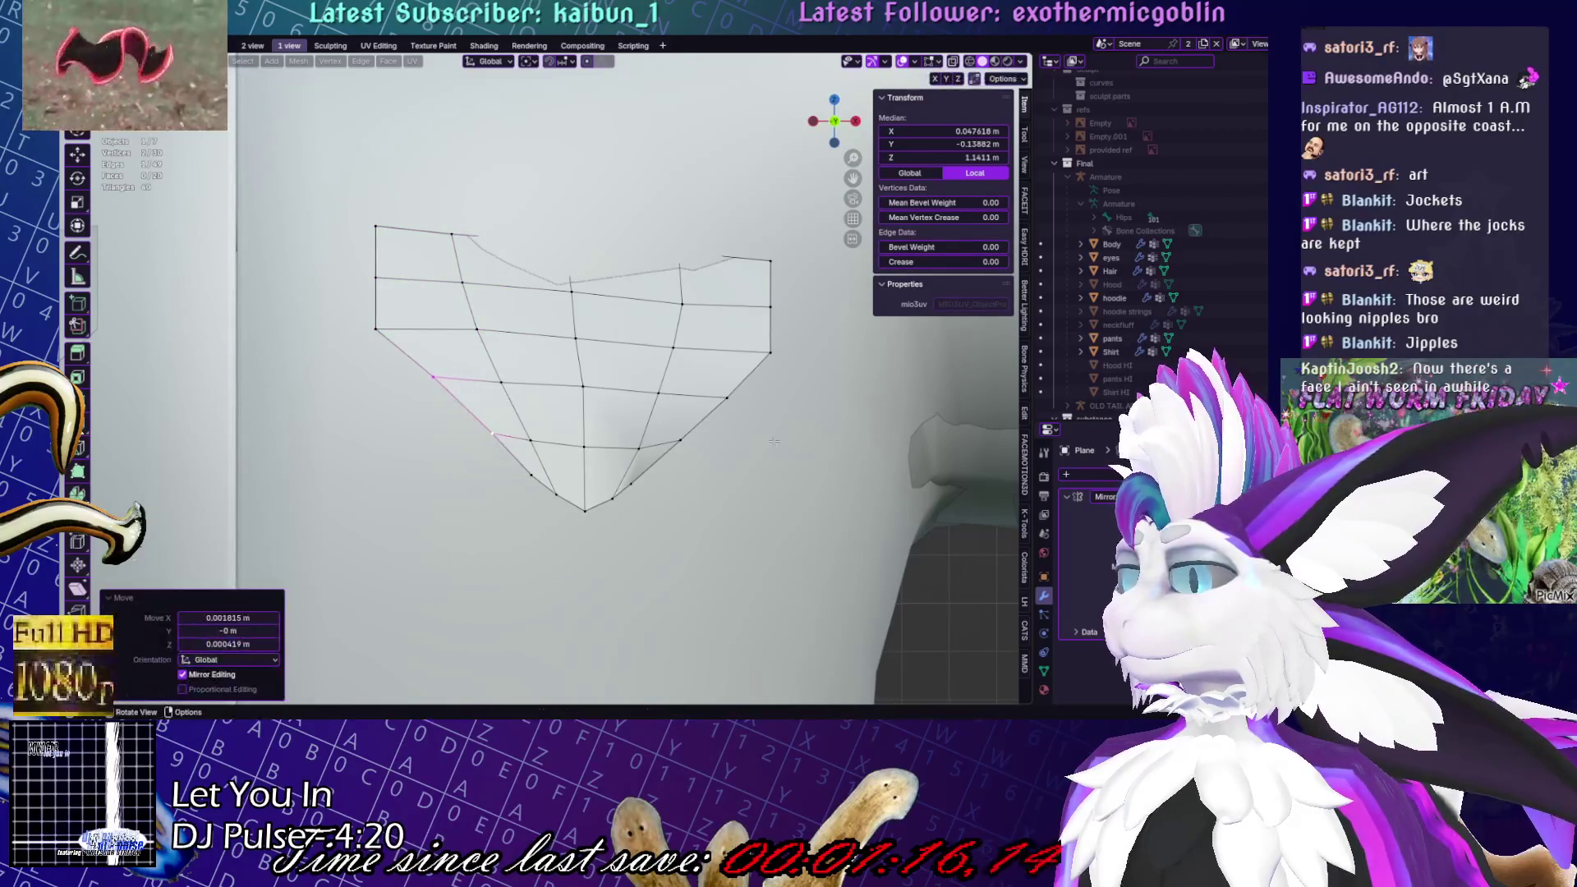
key("g")
key("g")
left_click(608, 441)
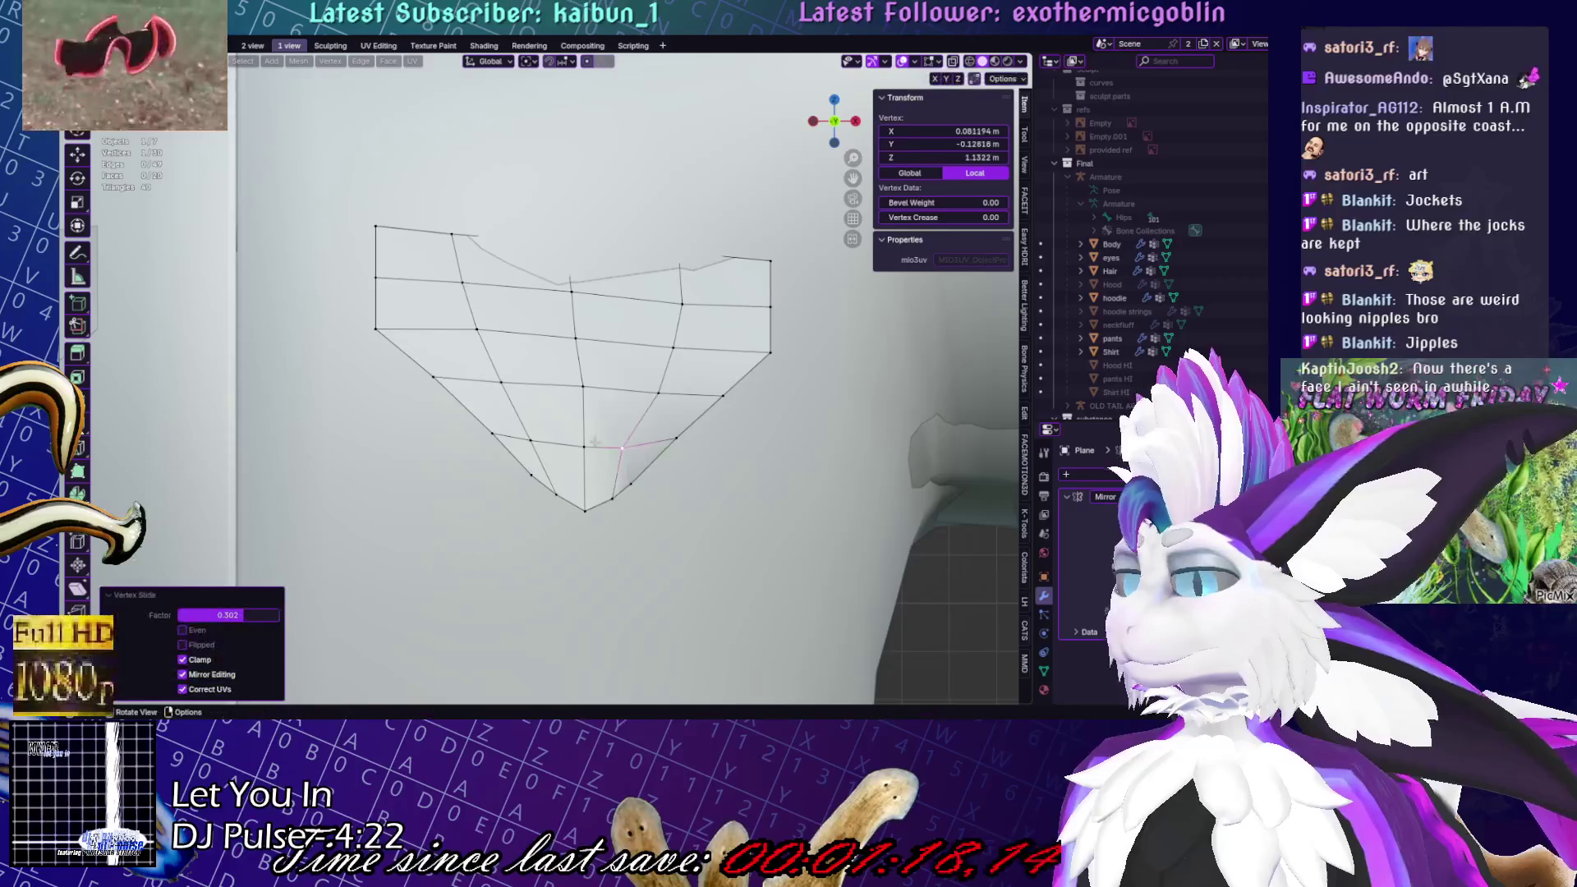
left_click(549, 441, "alt")
key("g")
key("g")
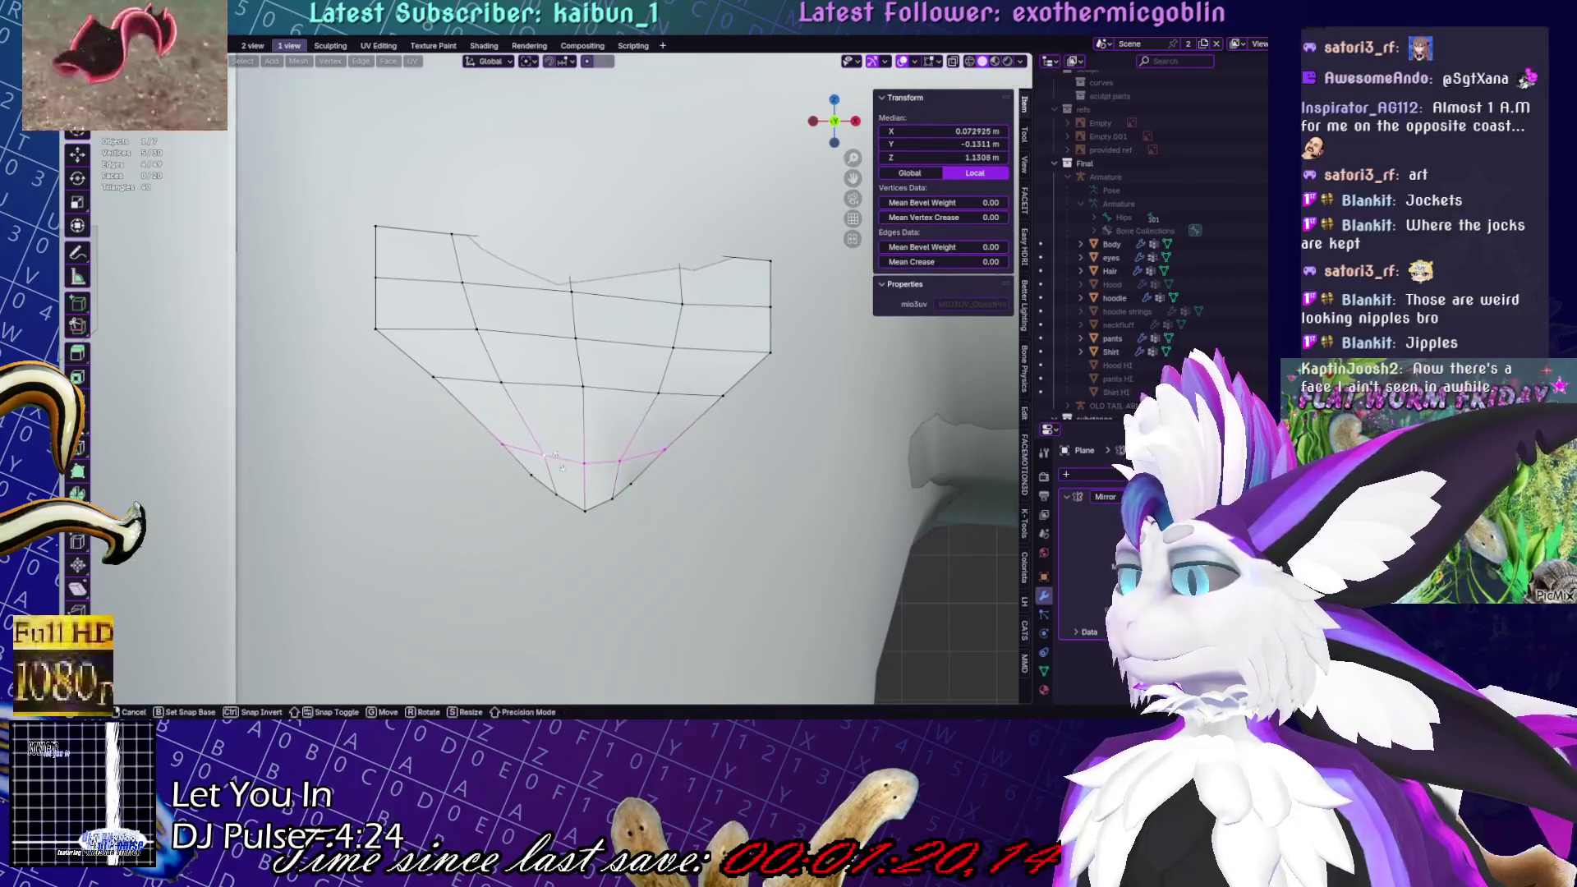
left_click(556, 470)
scroll(421, 405, "down", 6)
scroll(96, 419, "up", 3)
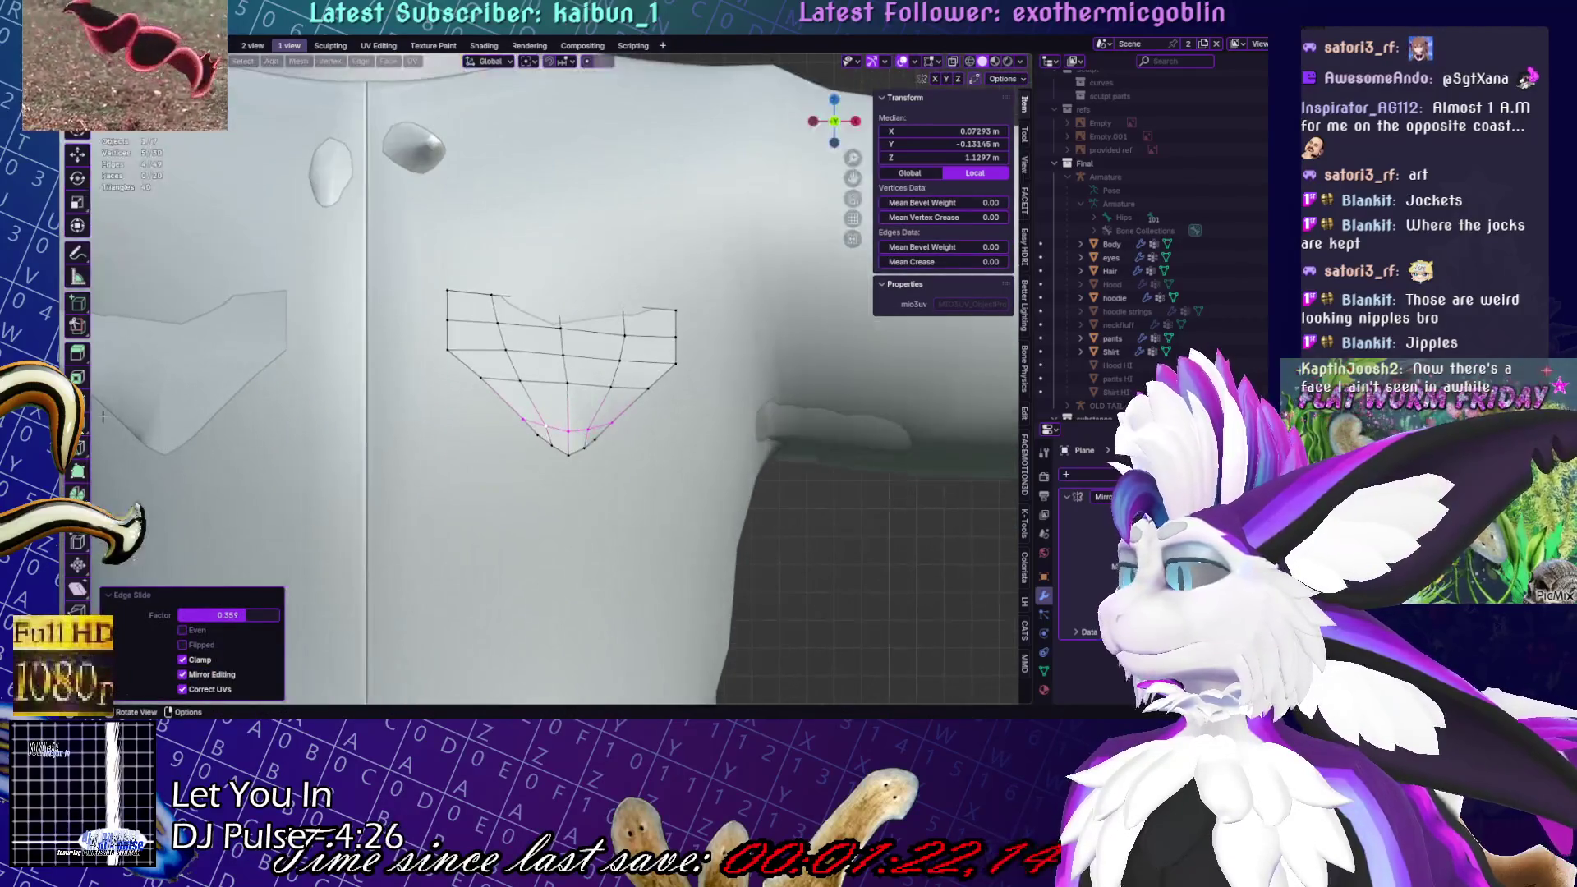
key("ctrl+z")
key("g")
key("g")
Make the horizontal loop across the flap slightly narrower and move it up
left_click(575, 423)
left_click(645, 388)
left_click(624, 383, "alt")
key("s")
left_click(716, 392)
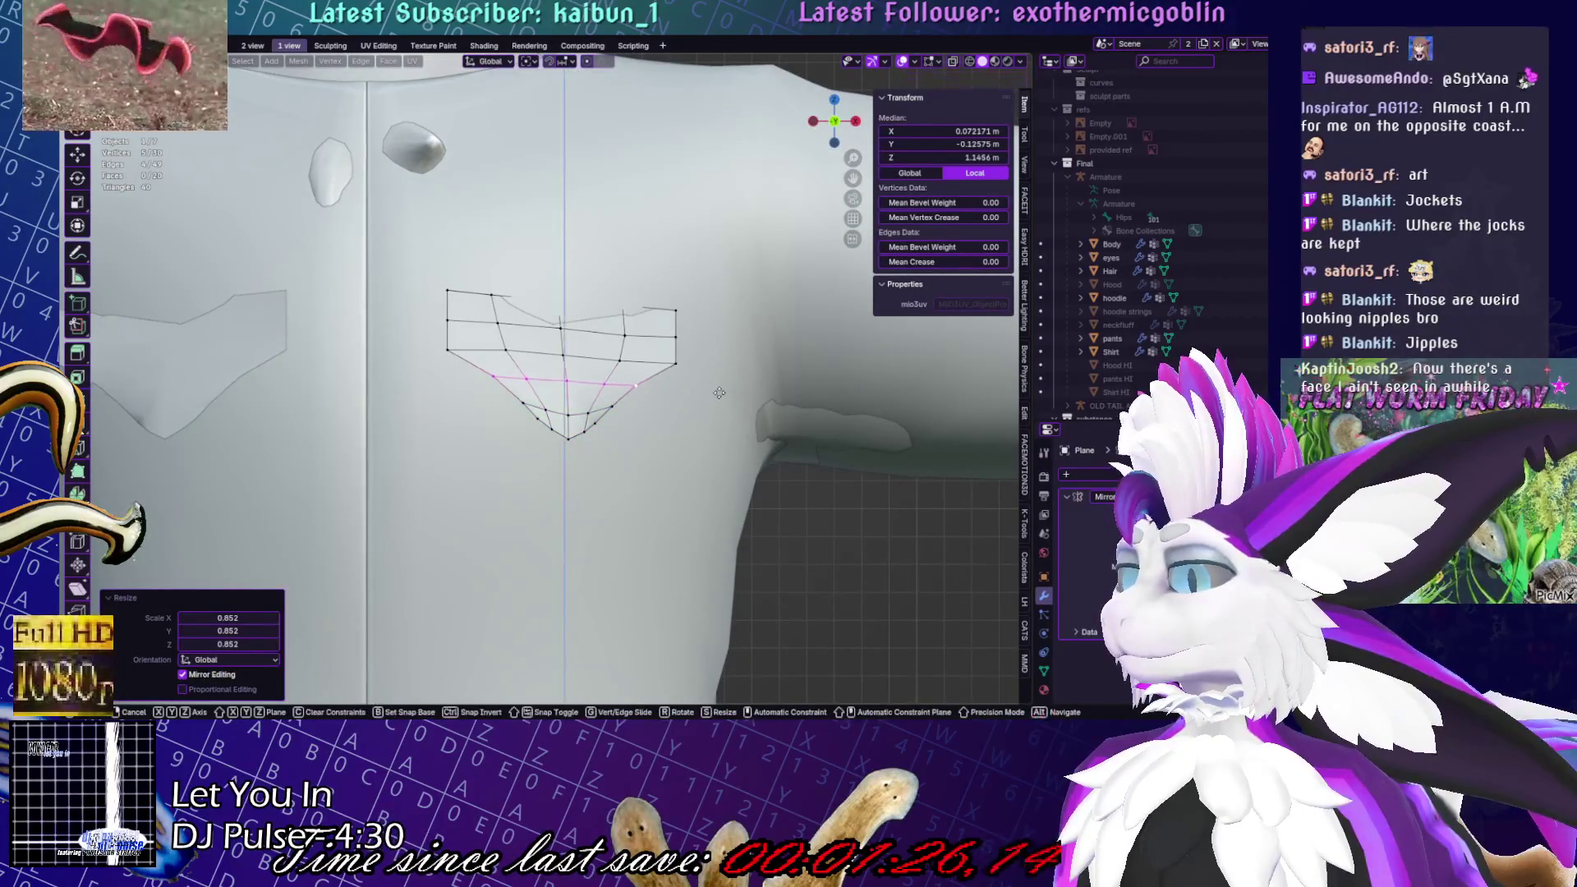
key("g")
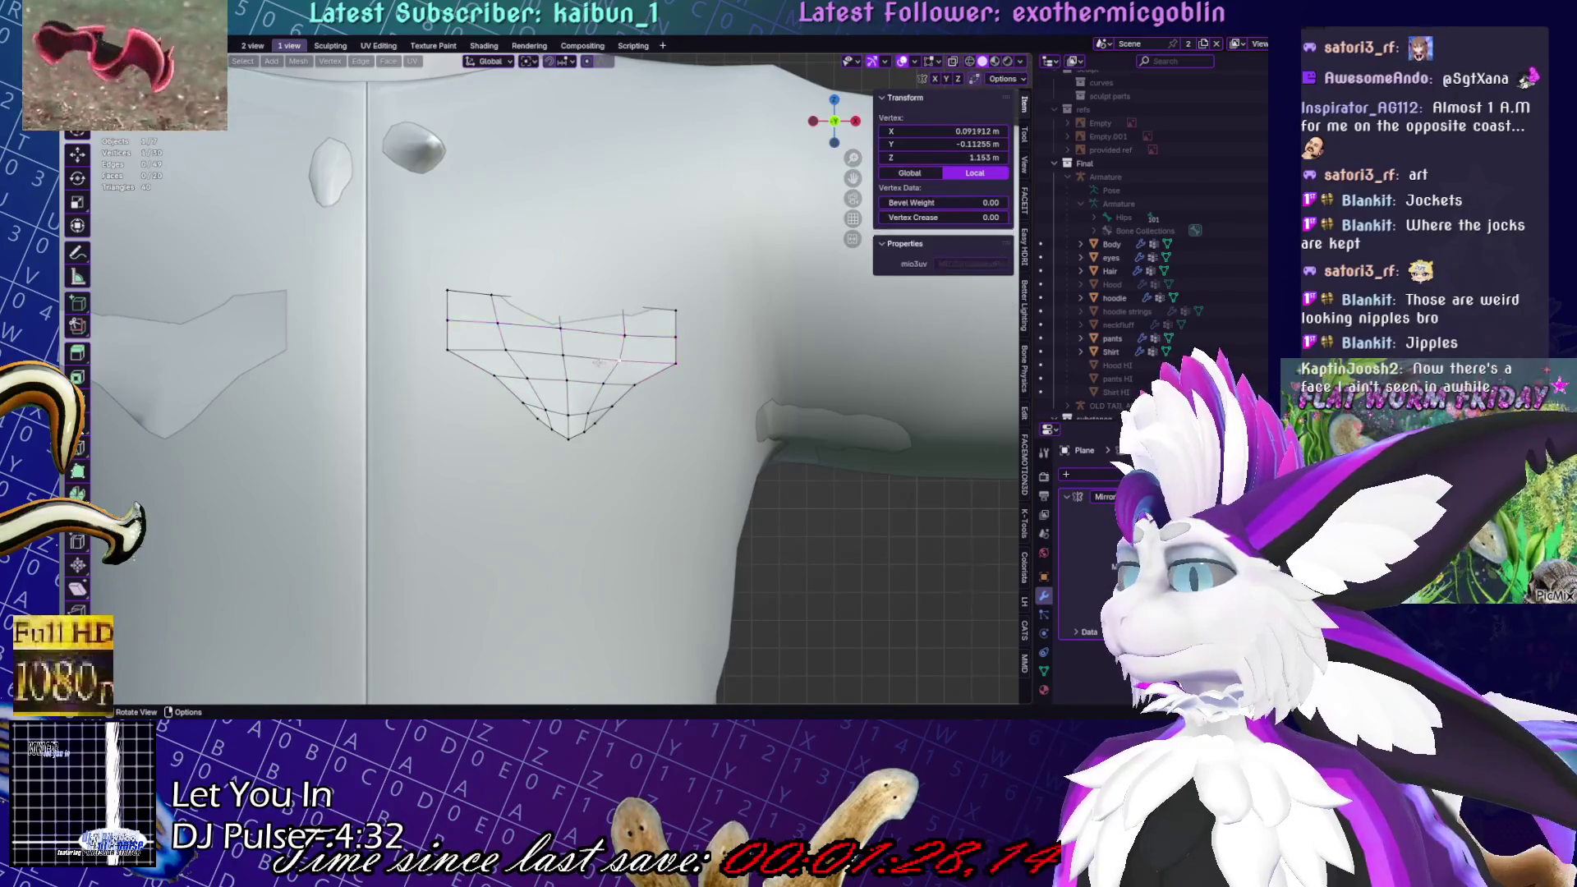
left_click(754, 352)
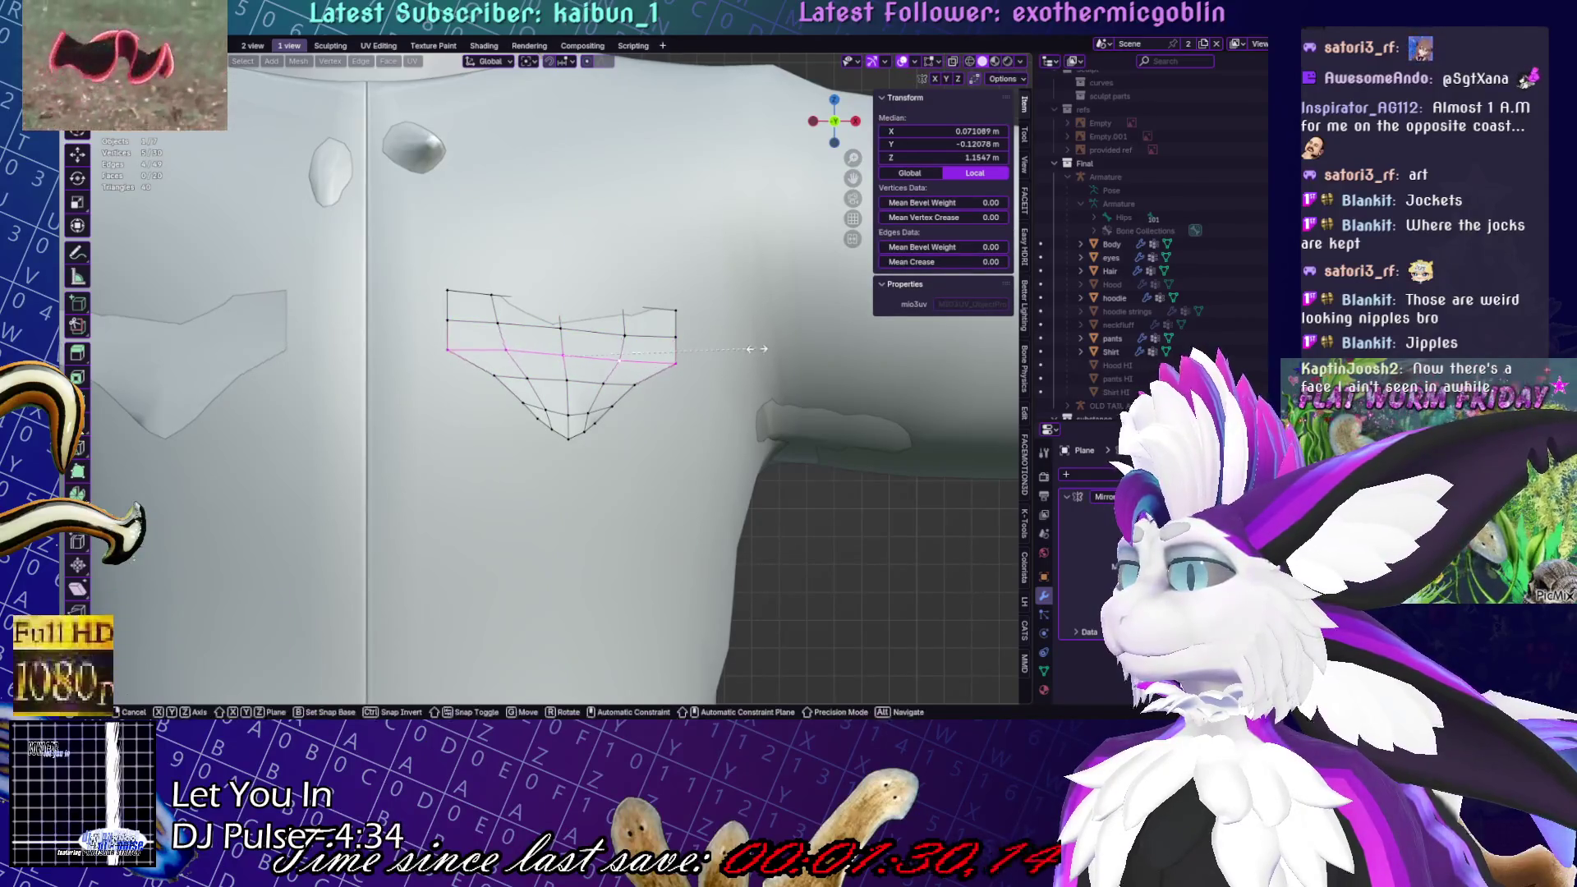
Dissolve the flap's lower faces and widen them by 1.157 on X
key("alt+a")
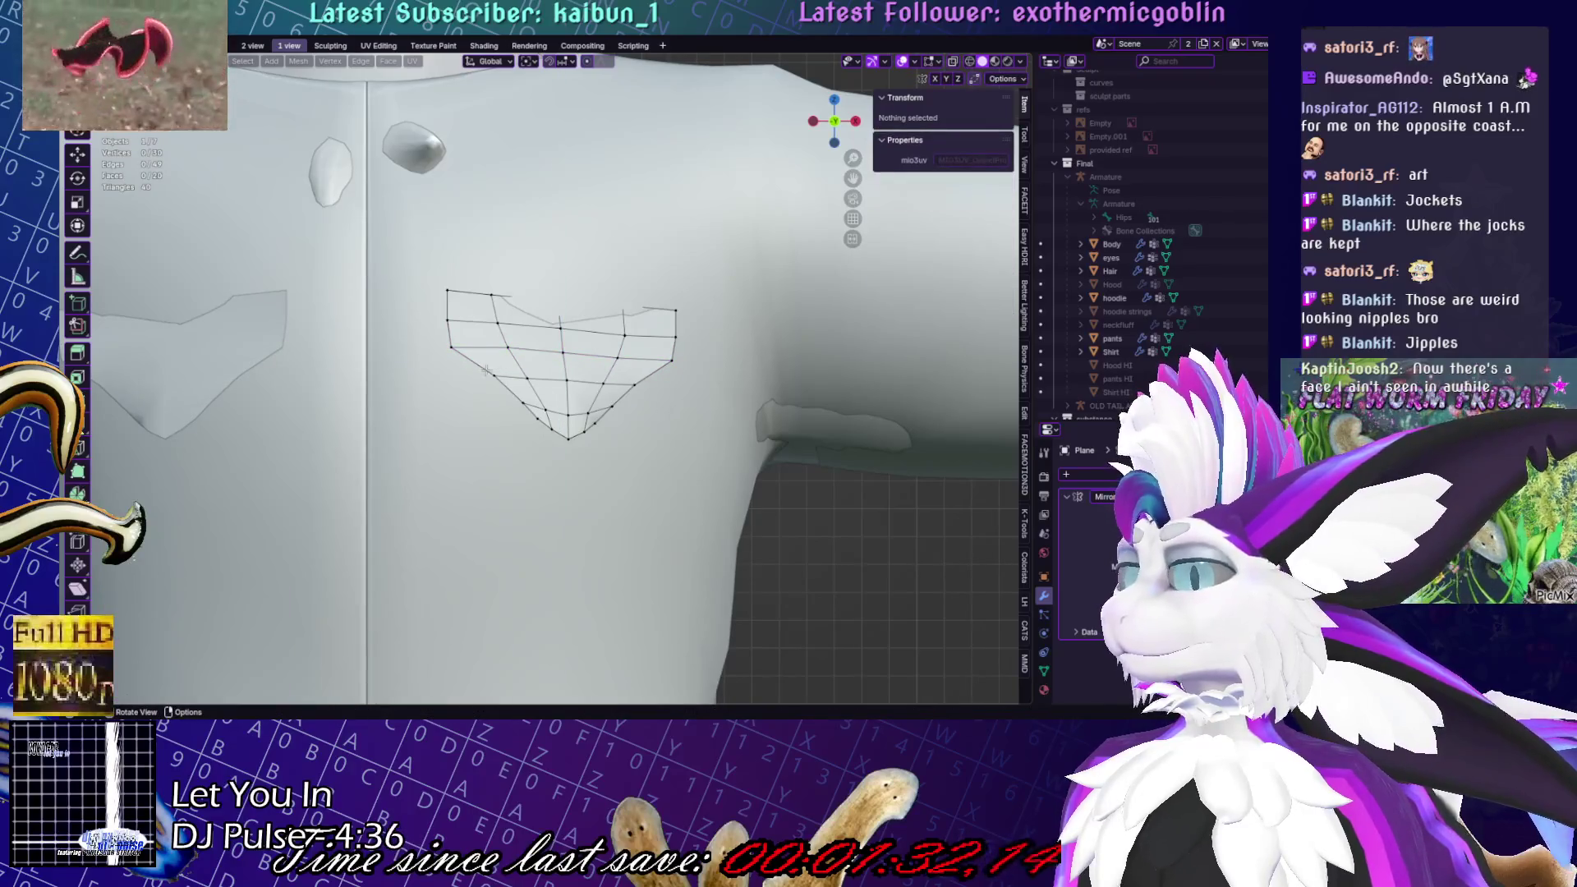
left_click_drag(673, 438, 674, 437)
key("x")
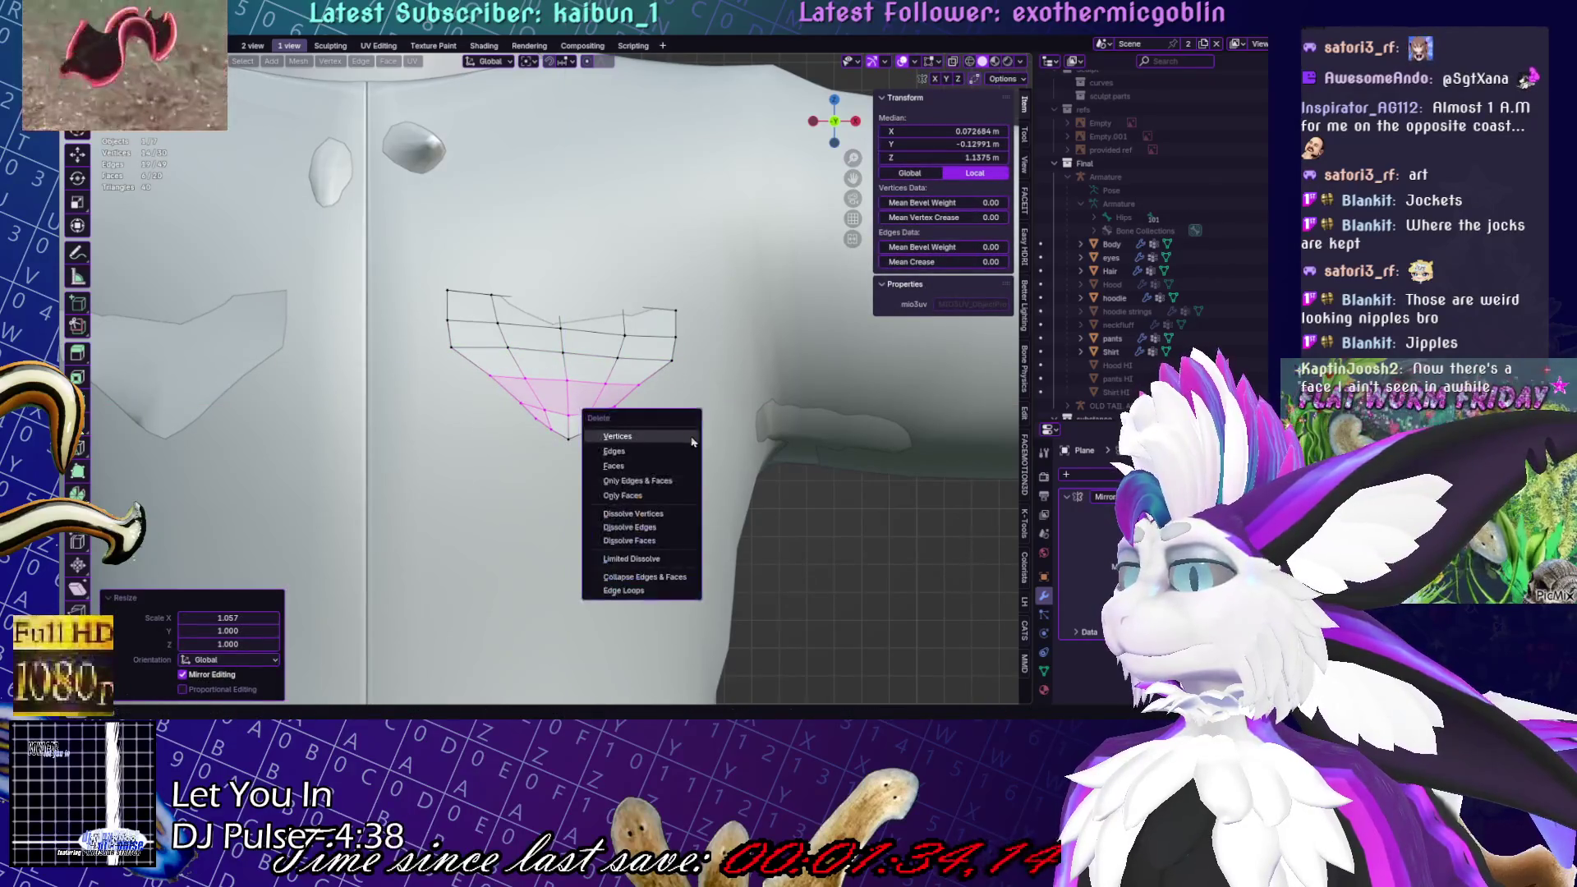
key("s")
key("s")
key("x")
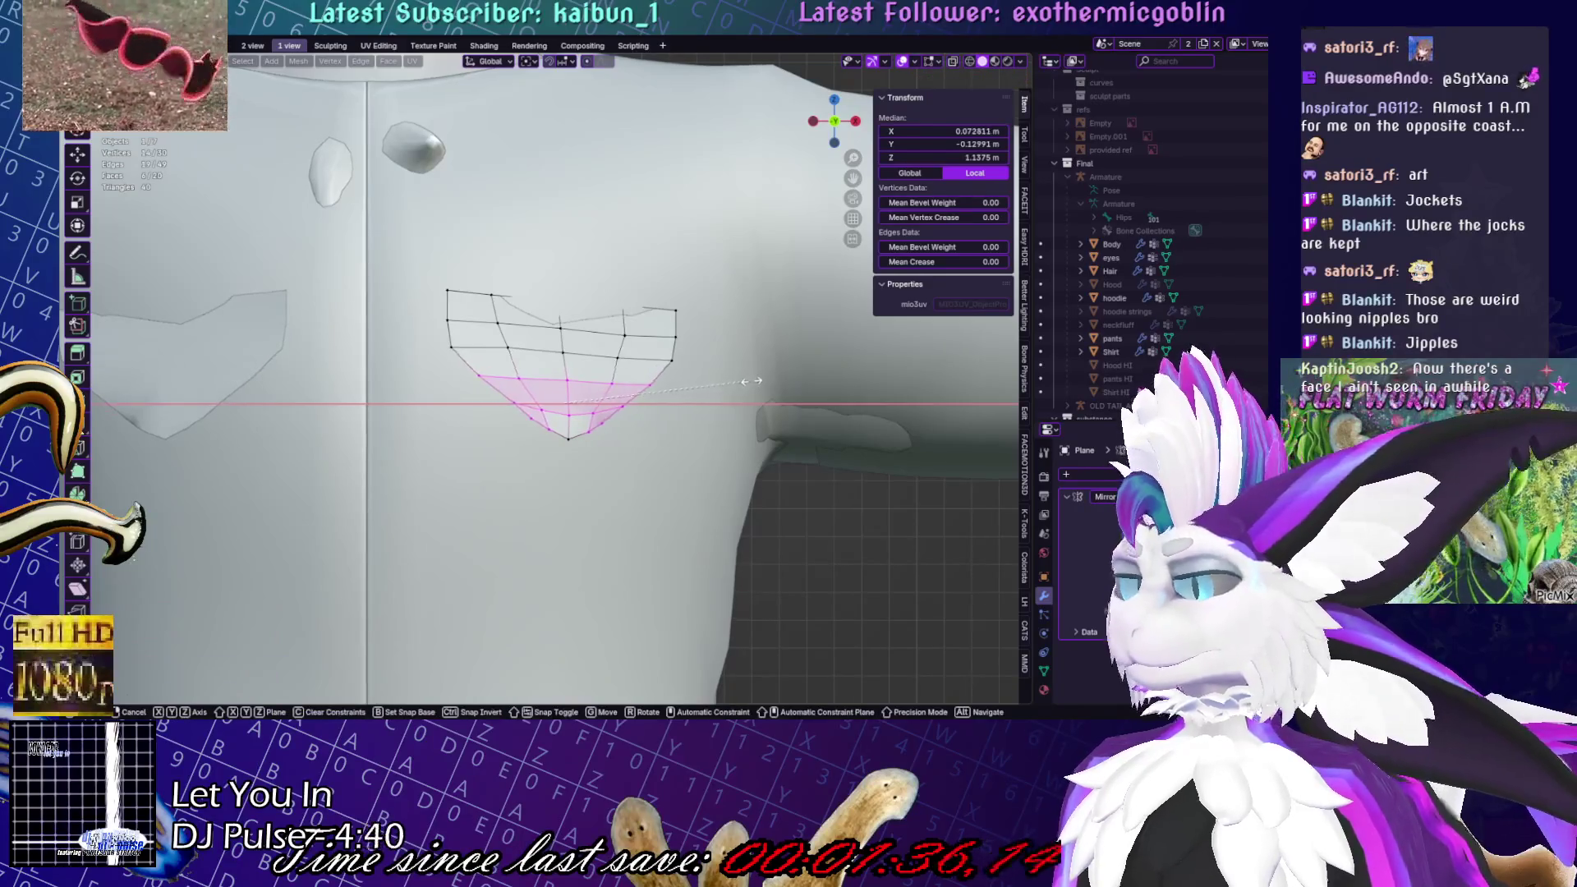
left_click(694, 371)
scroll(807, 441, "down", 5)
Return to Object Mode and save the blend file
key("Tab")
key("ctrl+s")
scroll(696, 481, "down", 3)
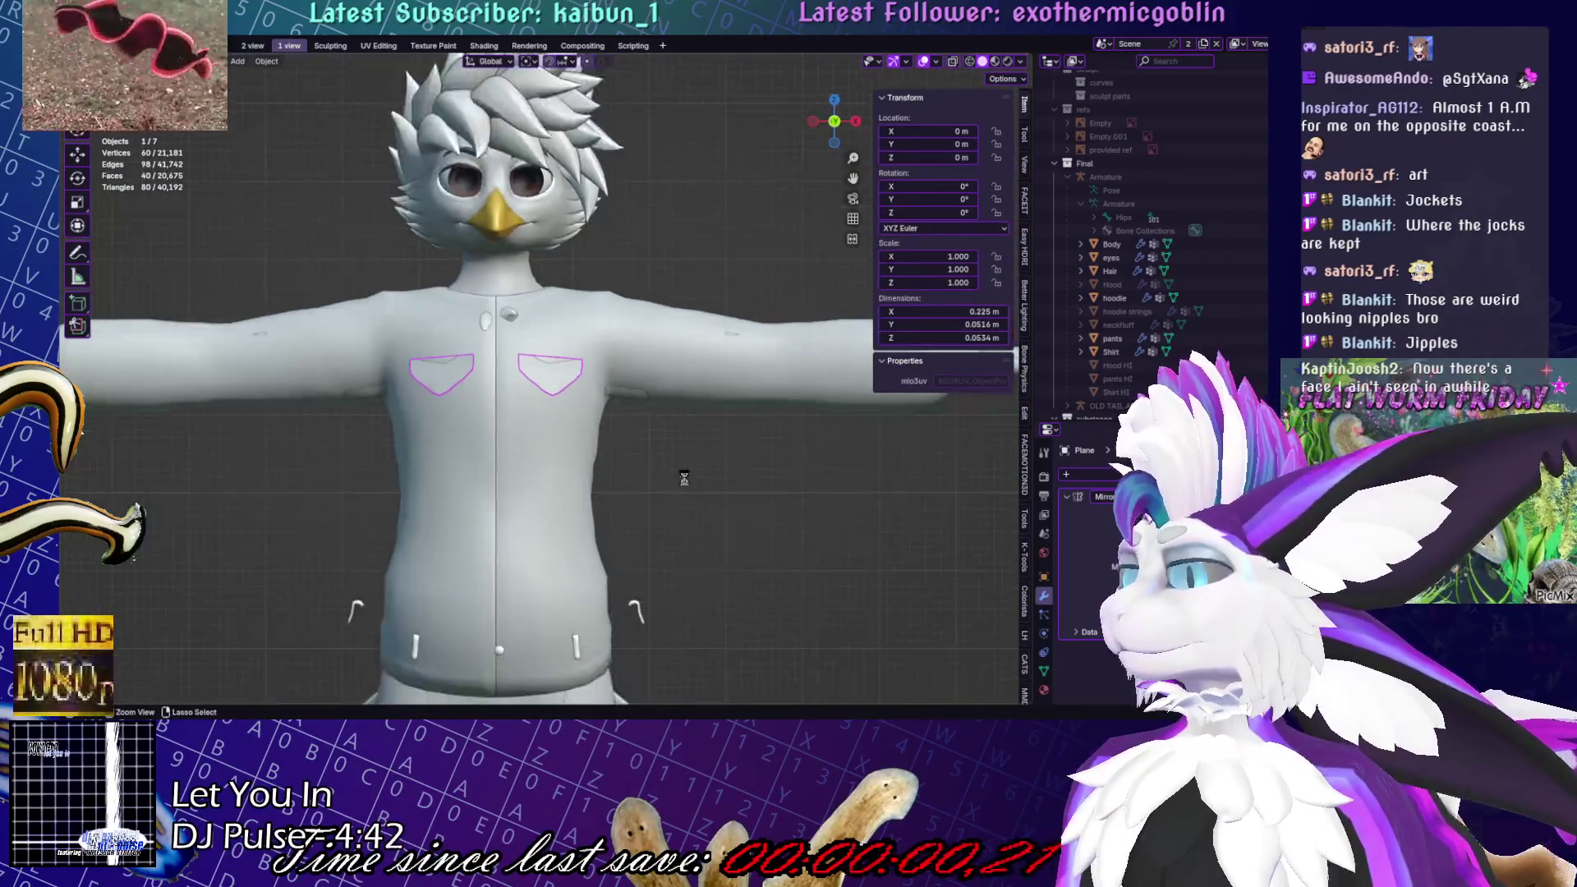
In Edit Mode, move stray flap vertices in against the shirt
scroll(641, 411, "up", 5)
mouse_move(640, 412)
middle_mouse_down()
mouse_move(627, 328)
mouse_move(653, 411)
middle_mouse_up()
key("Tab")
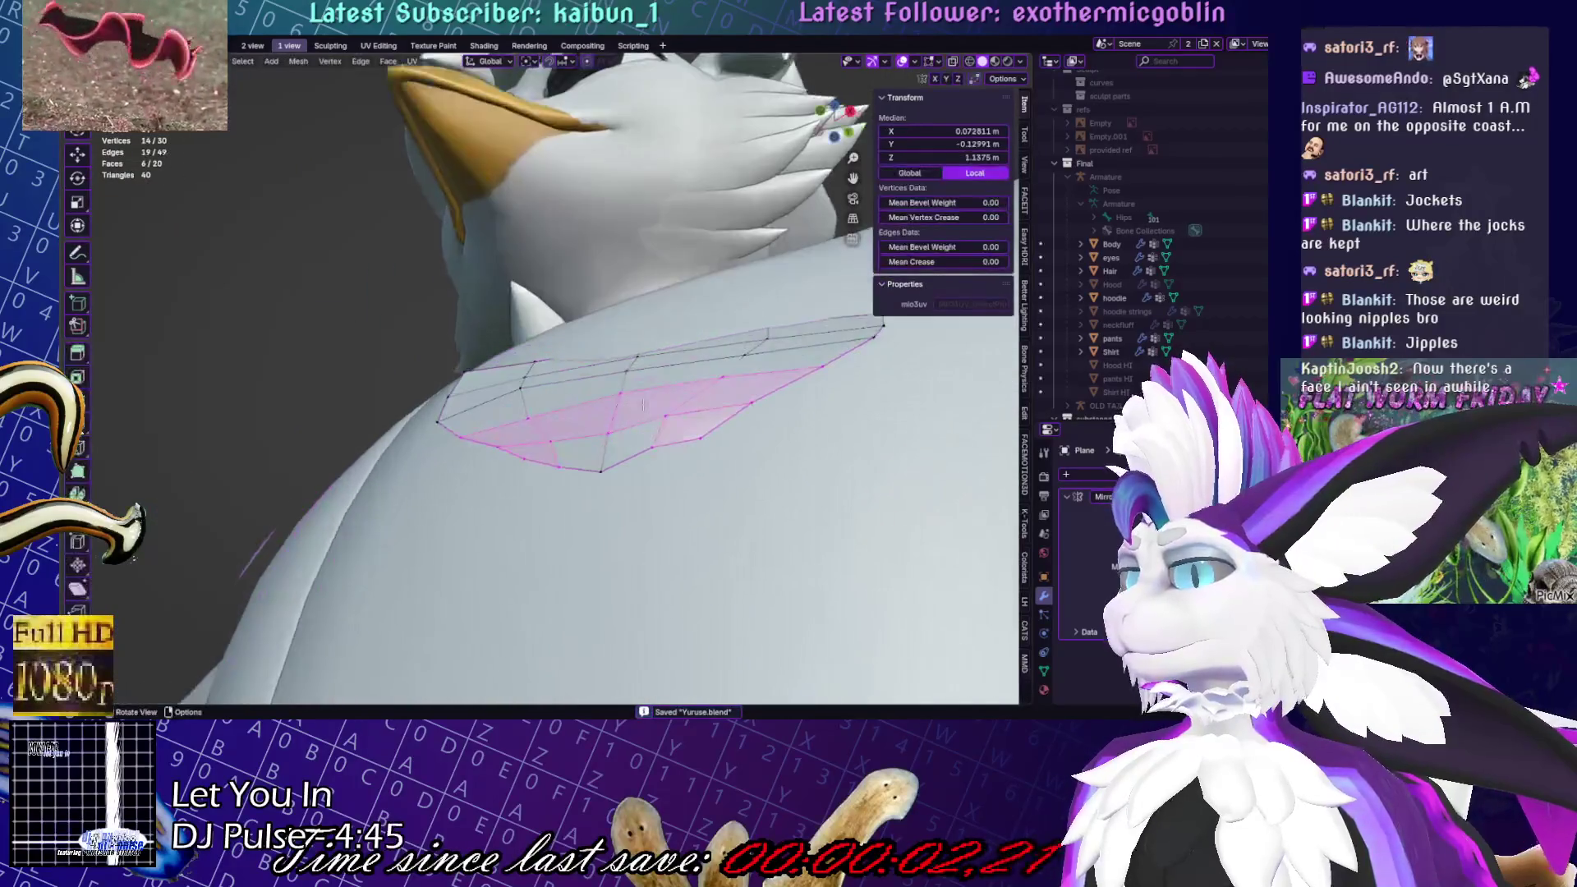
left_click_drag(654, 452, 662, 420)
left_click(660, 418, "shift")
mouse_move(662, 420)
middle_mouse_down()
mouse_move(704, 421)
mouse_move(517, 415)
mouse_move(662, 362)
middle_mouse_up()
left_click(511, 416)
key("g")
left_click(520, 408)
In Sculpt Mode, switch brush and nudge the flap tip, undoing one stroke
key("ctrl+Tab")
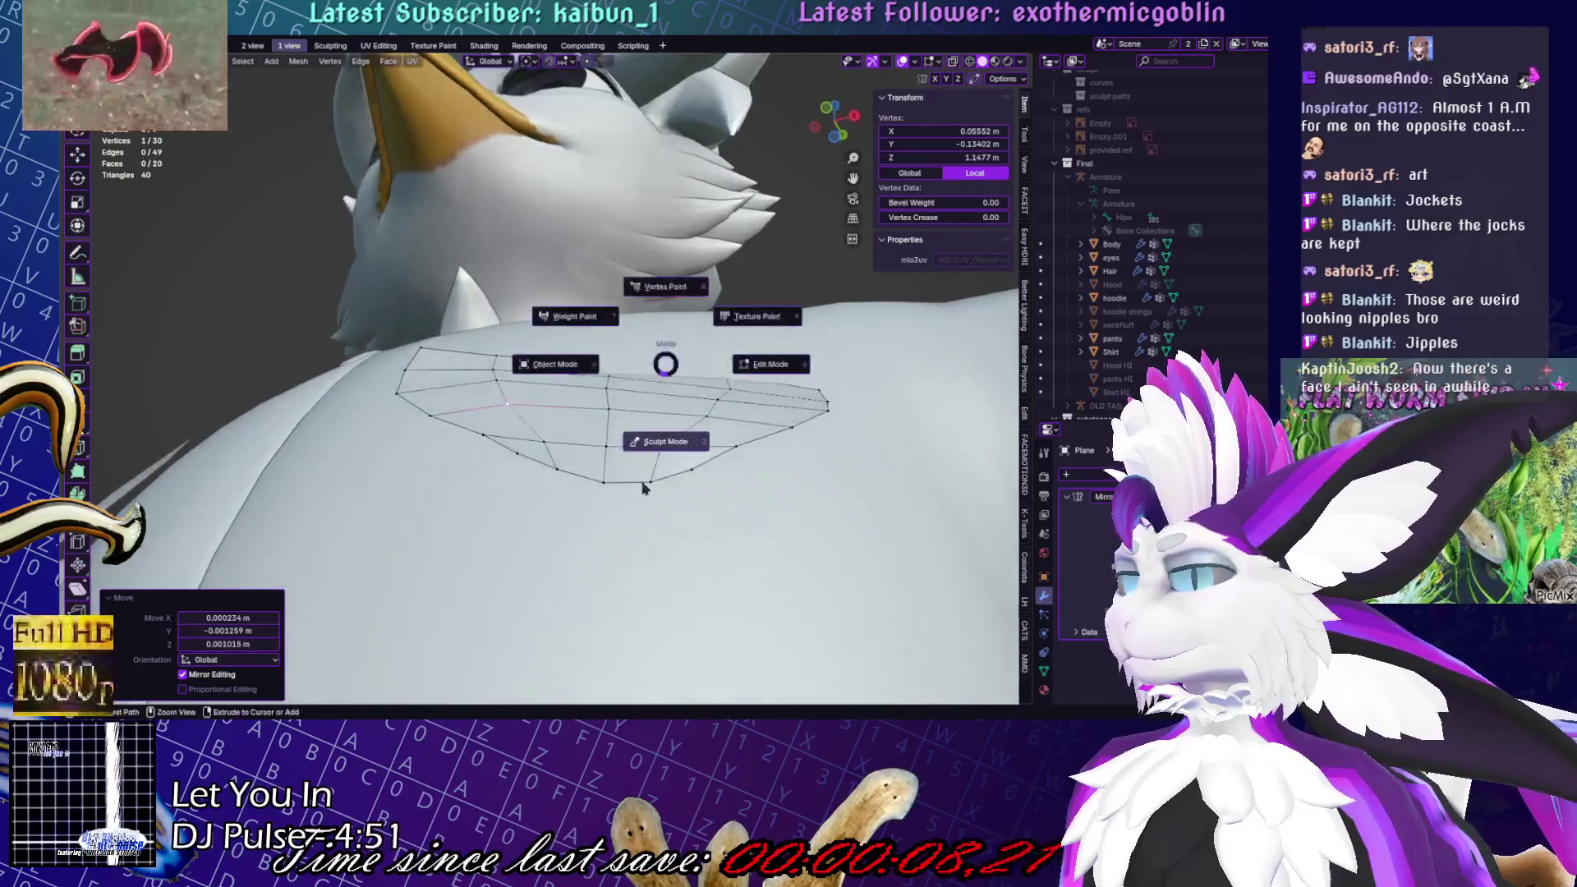
left_click(662, 440)
mouse_move(439, 352)
middle_mouse_down()
mouse_move(582, 395)
mouse_move(564, 440)
mouse_move(565, 409)
middle_mouse_up()
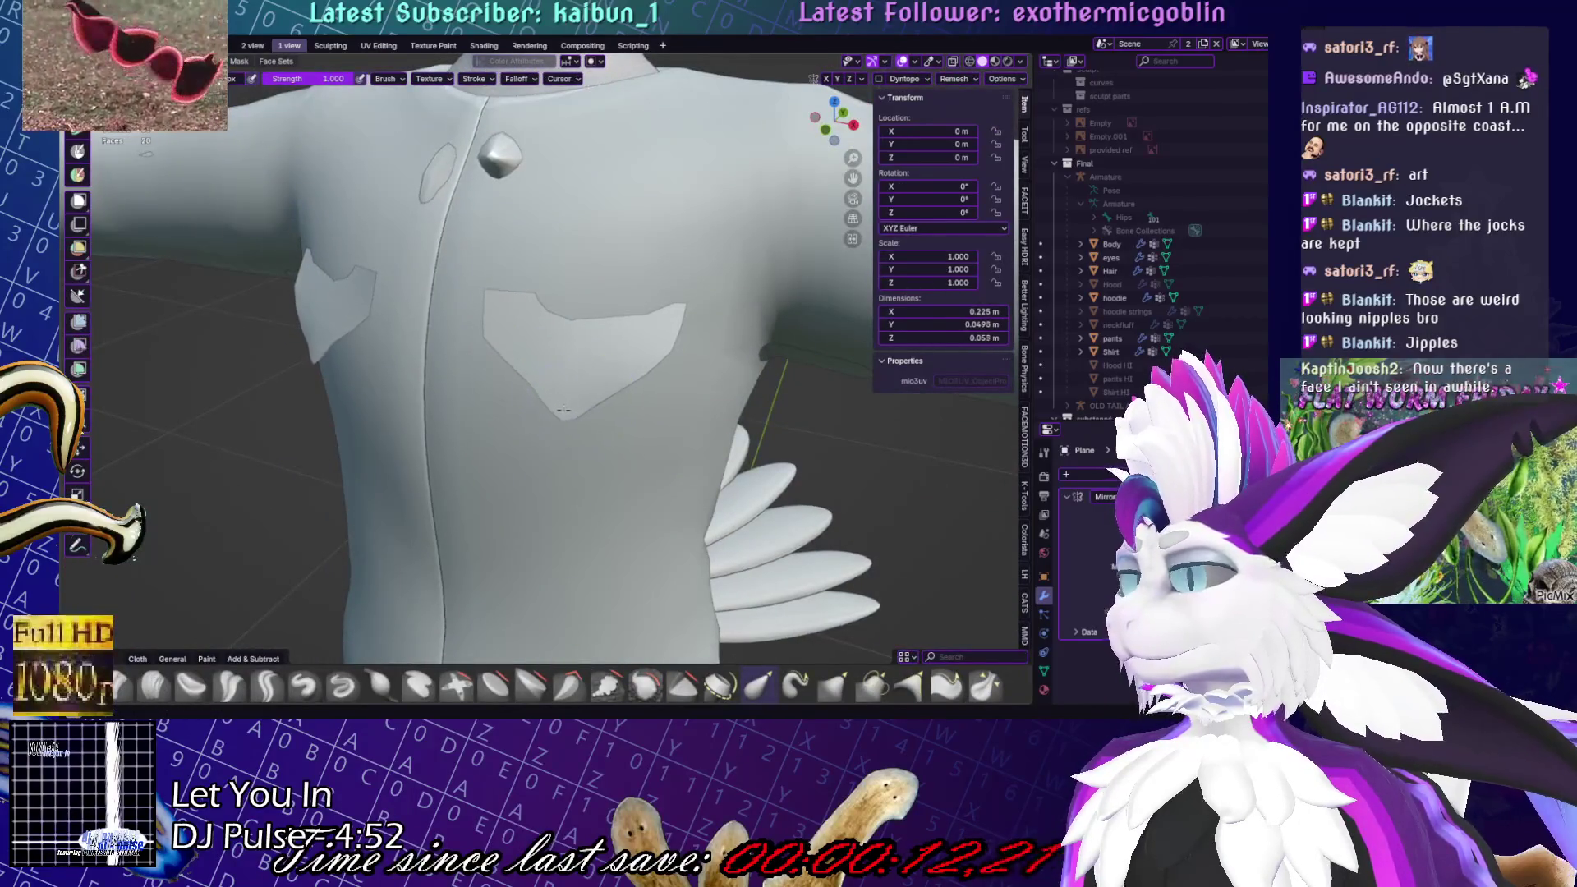
key("g")
left_click_drag(528, 387, 553, 421)
key("ctrl+z")
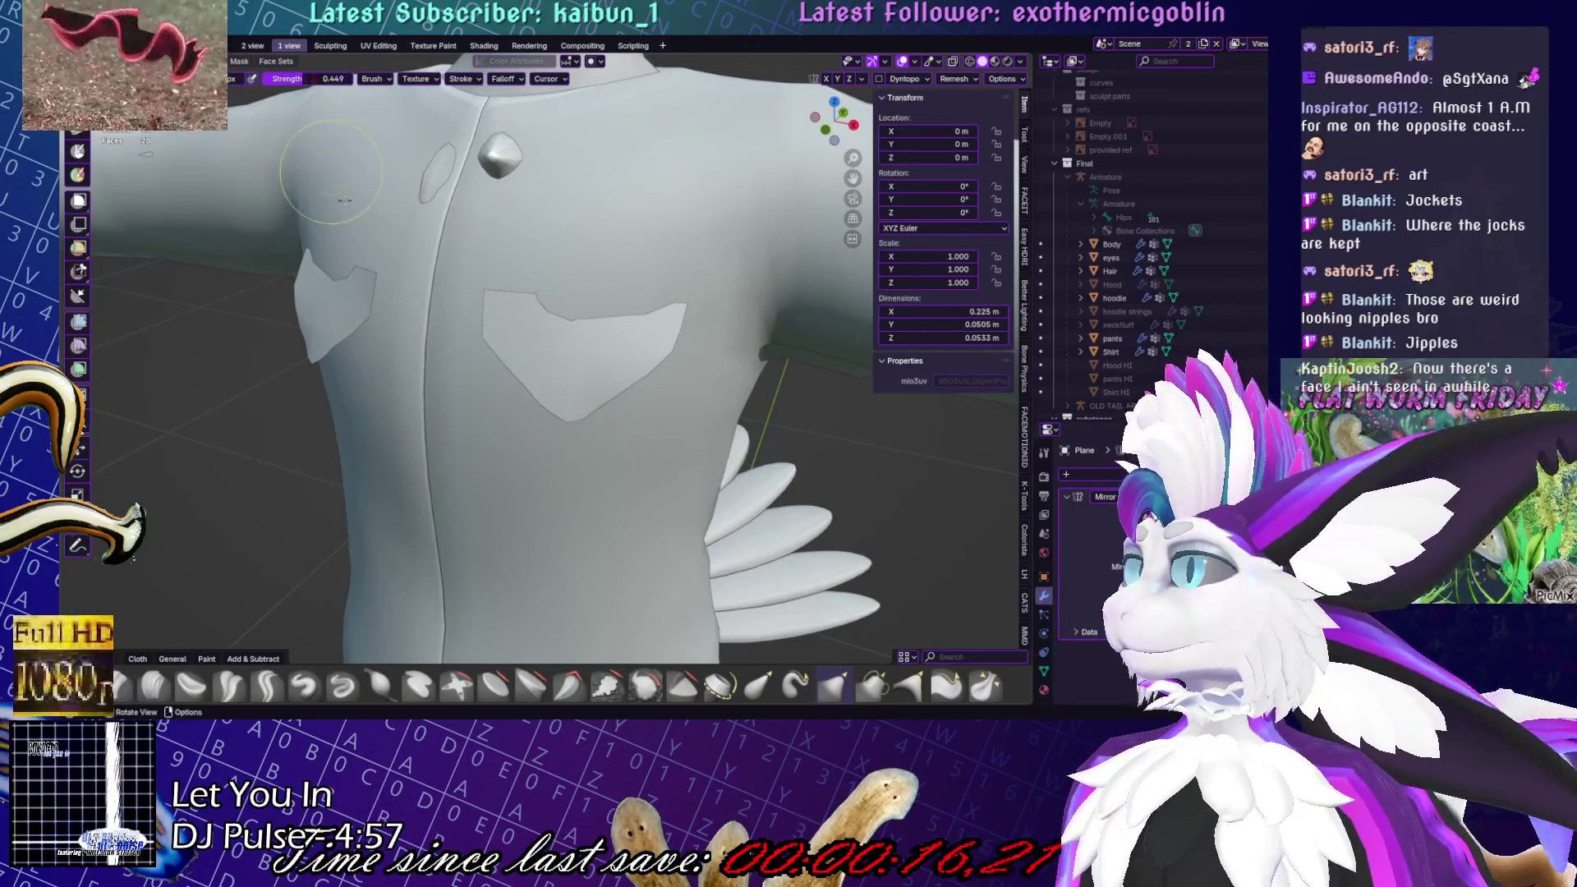
middle_click_drag(322, 146, 564, 398)
left_click_drag(568, 419, 549, 411)
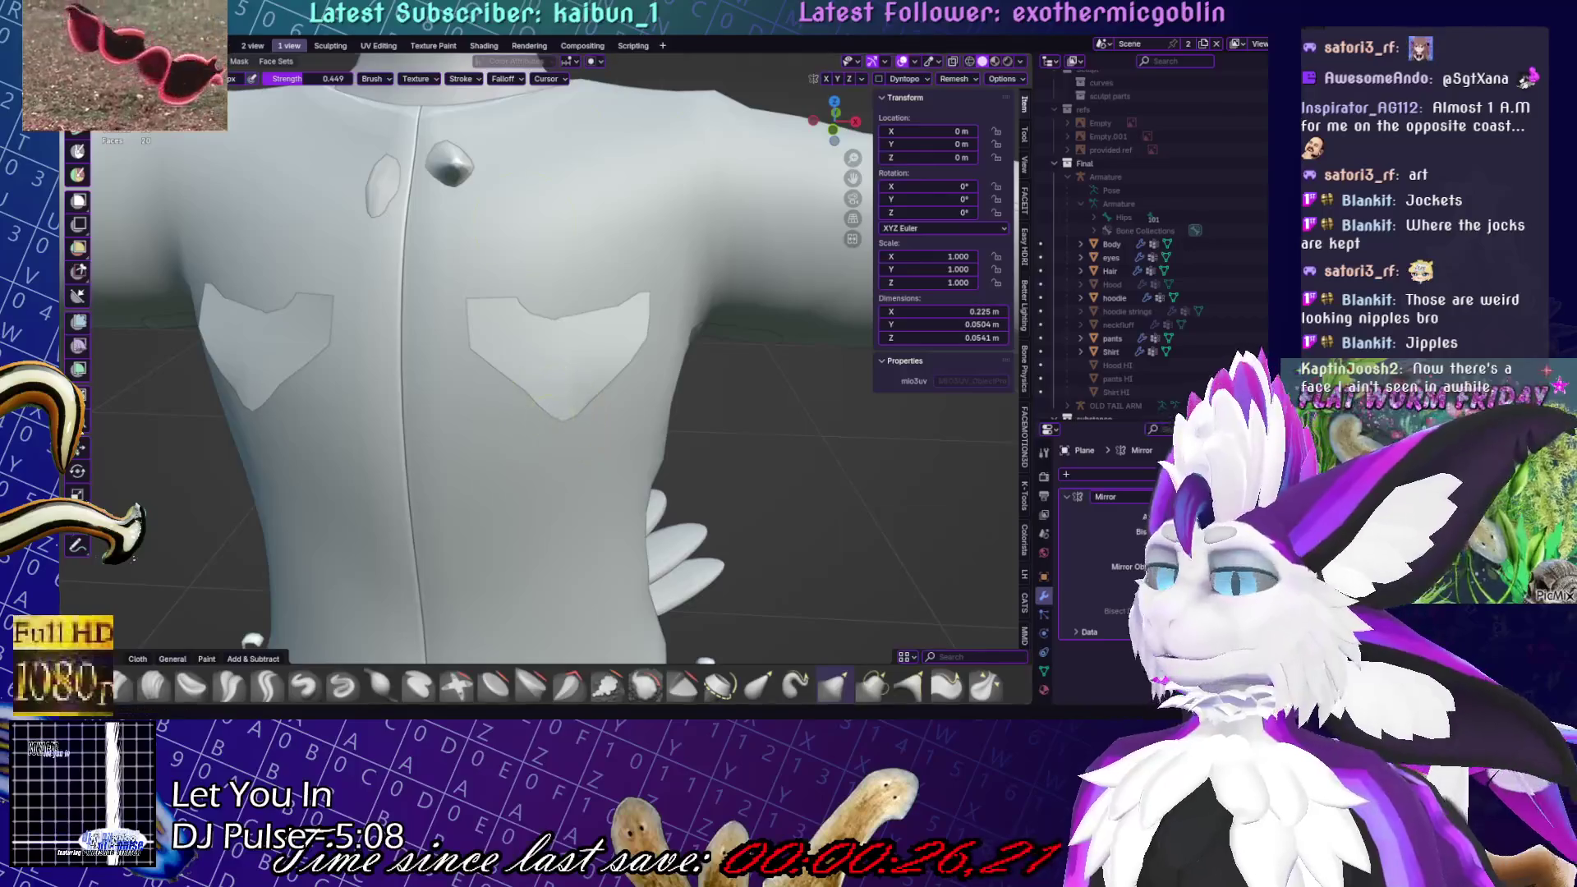
Check the sculpted flaps from front and three-quarter views, then return to Object Mode
mouse_move(516, 296)
middle_mouse_down()
mouse_move(644, 257)
mouse_move(558, 364)
middle_mouse_up()
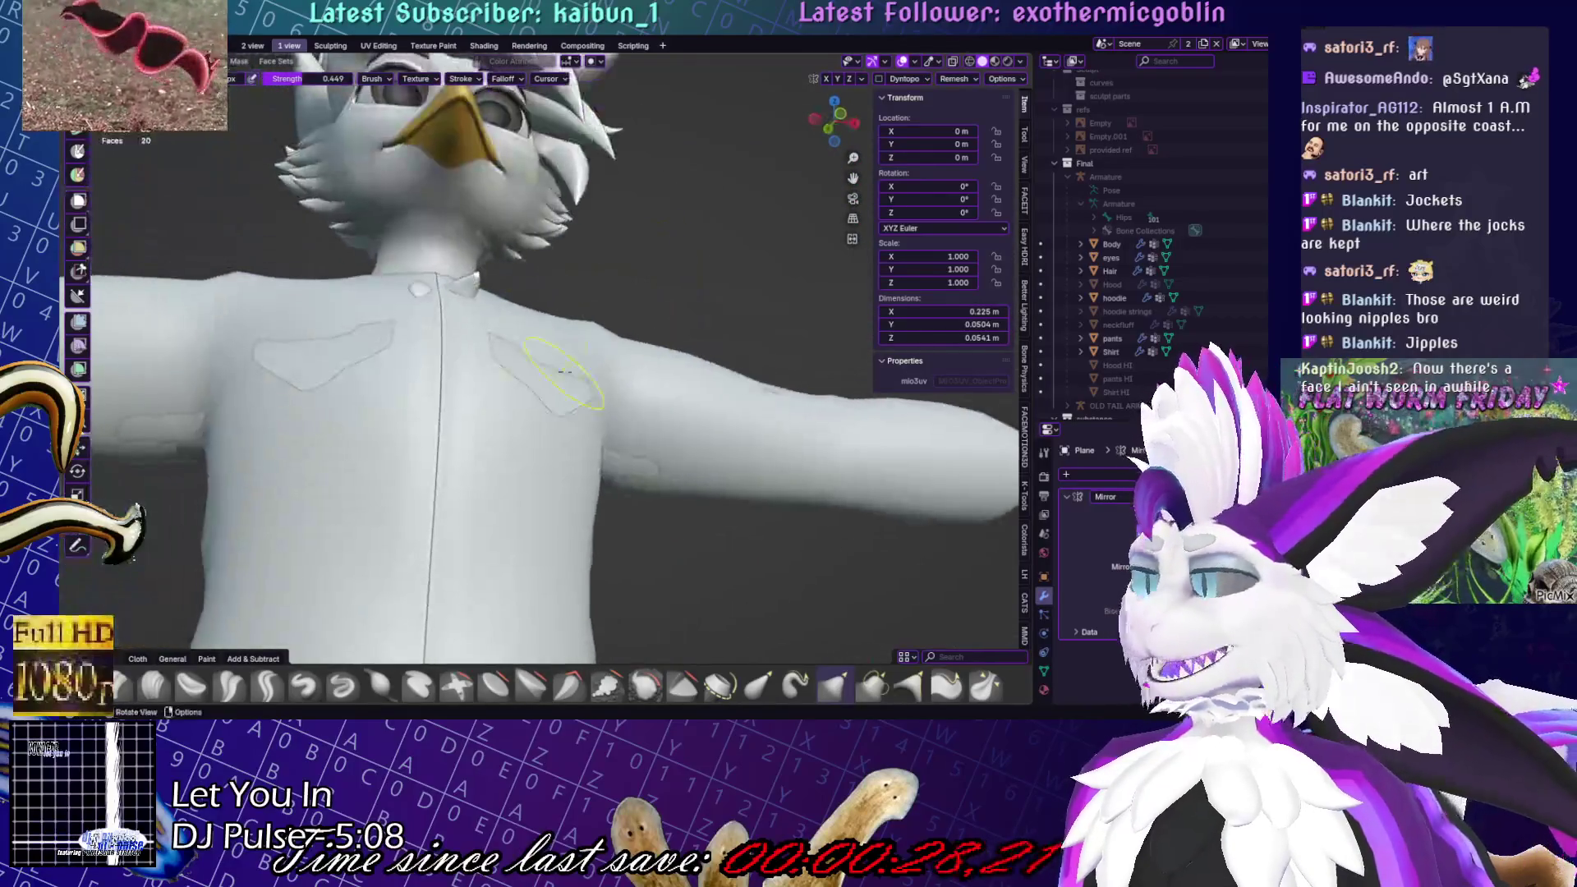
key("x")
key("KP_1")
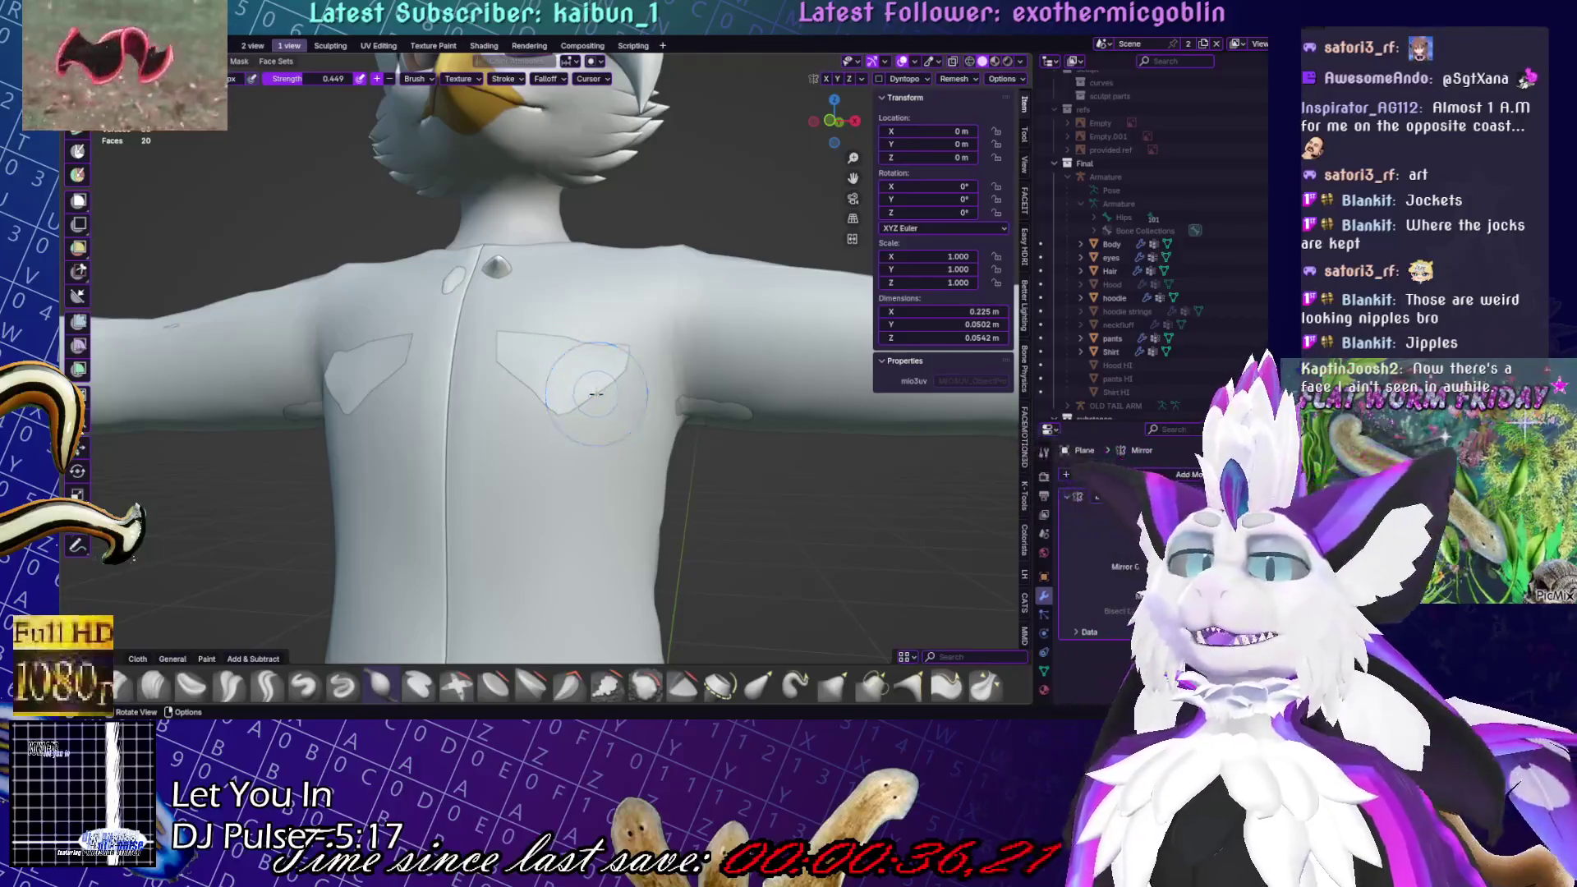
mouse_move(535, 337)
middle_mouse_down()
mouse_move(400, 396)
mouse_move(673, 427)
middle_mouse_up()
scroll(493, 394, "down", 5)
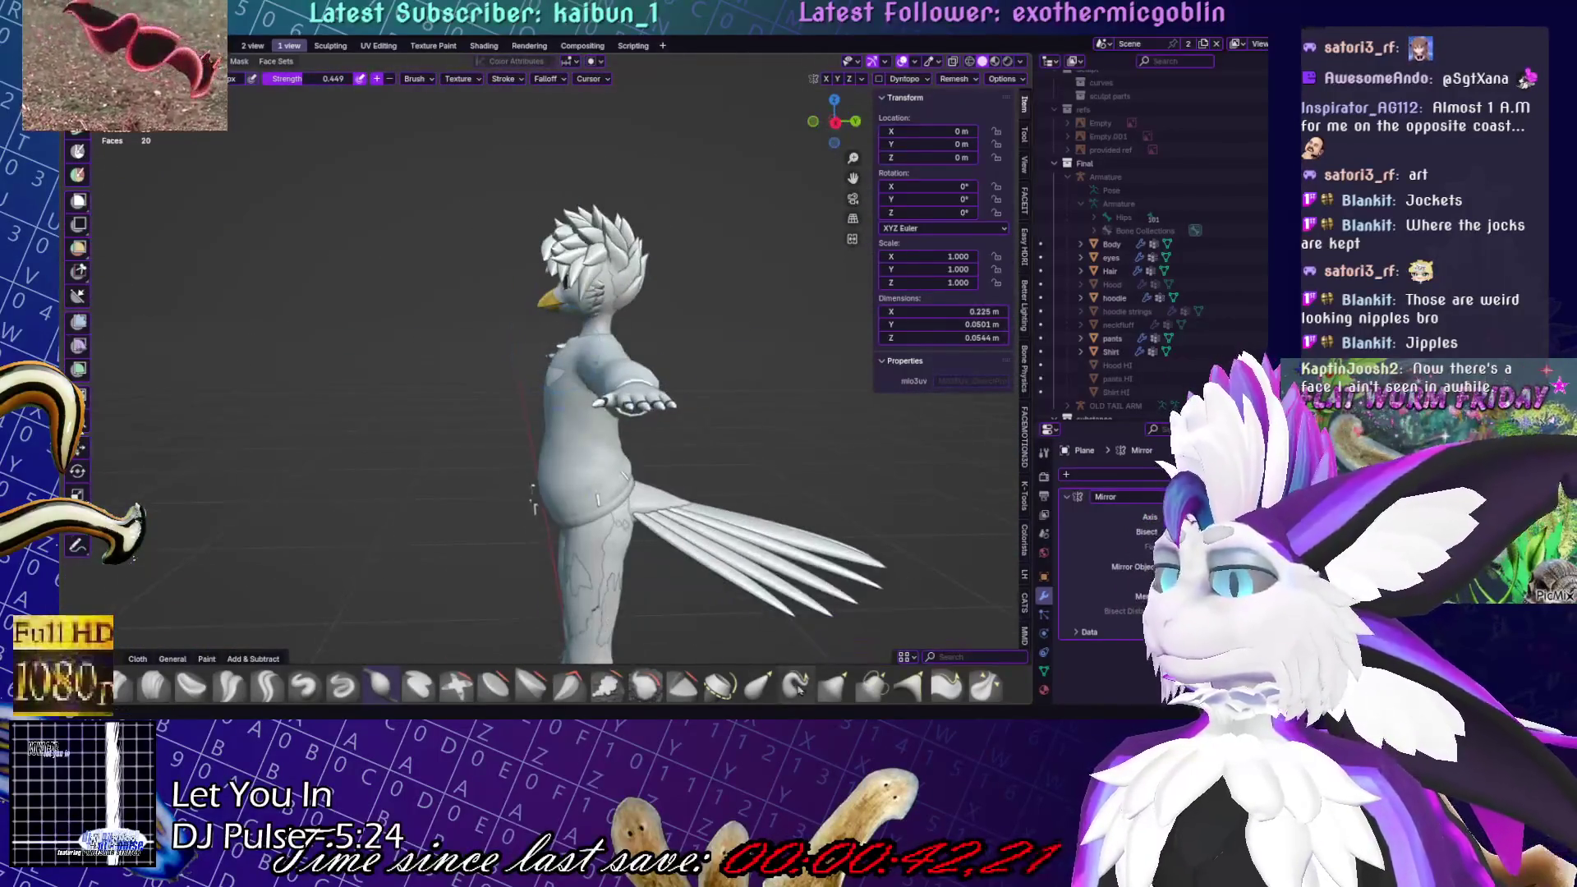
scroll(533, 497, "up", 5)
middle_click_drag(521, 352, 520, 558)
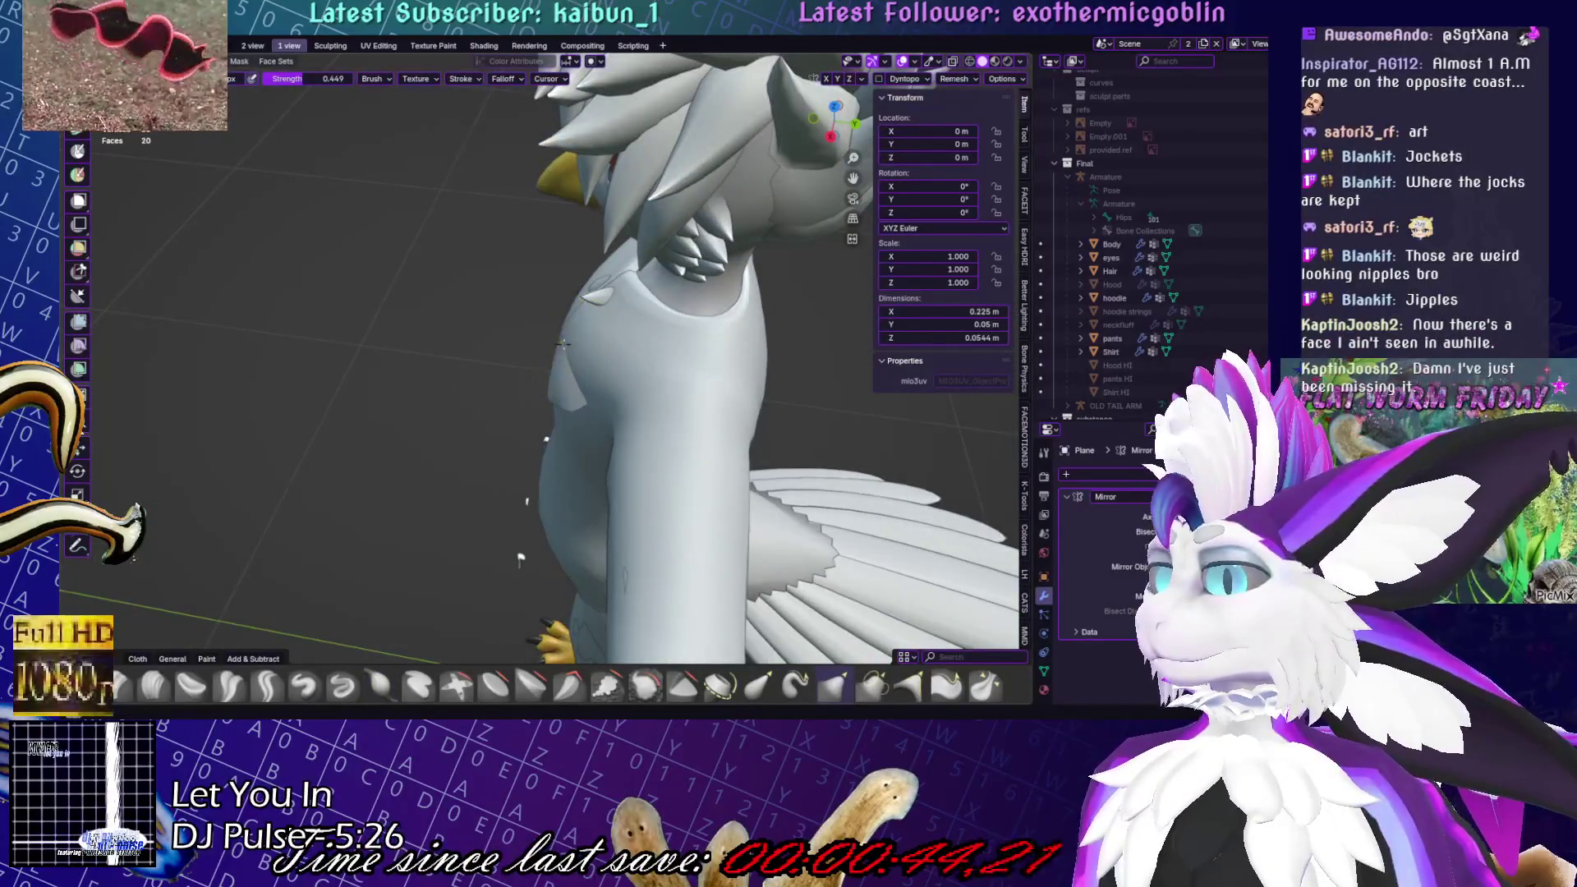
key("KP_1")
scroll(733, 239, "down", 4)
Save Yuruse.blend and rename the Plane flap object to 'breast pockets' in the Outliner
key("Tab")
key("ctrl+s")
scroll(733, 239, "down", 2)
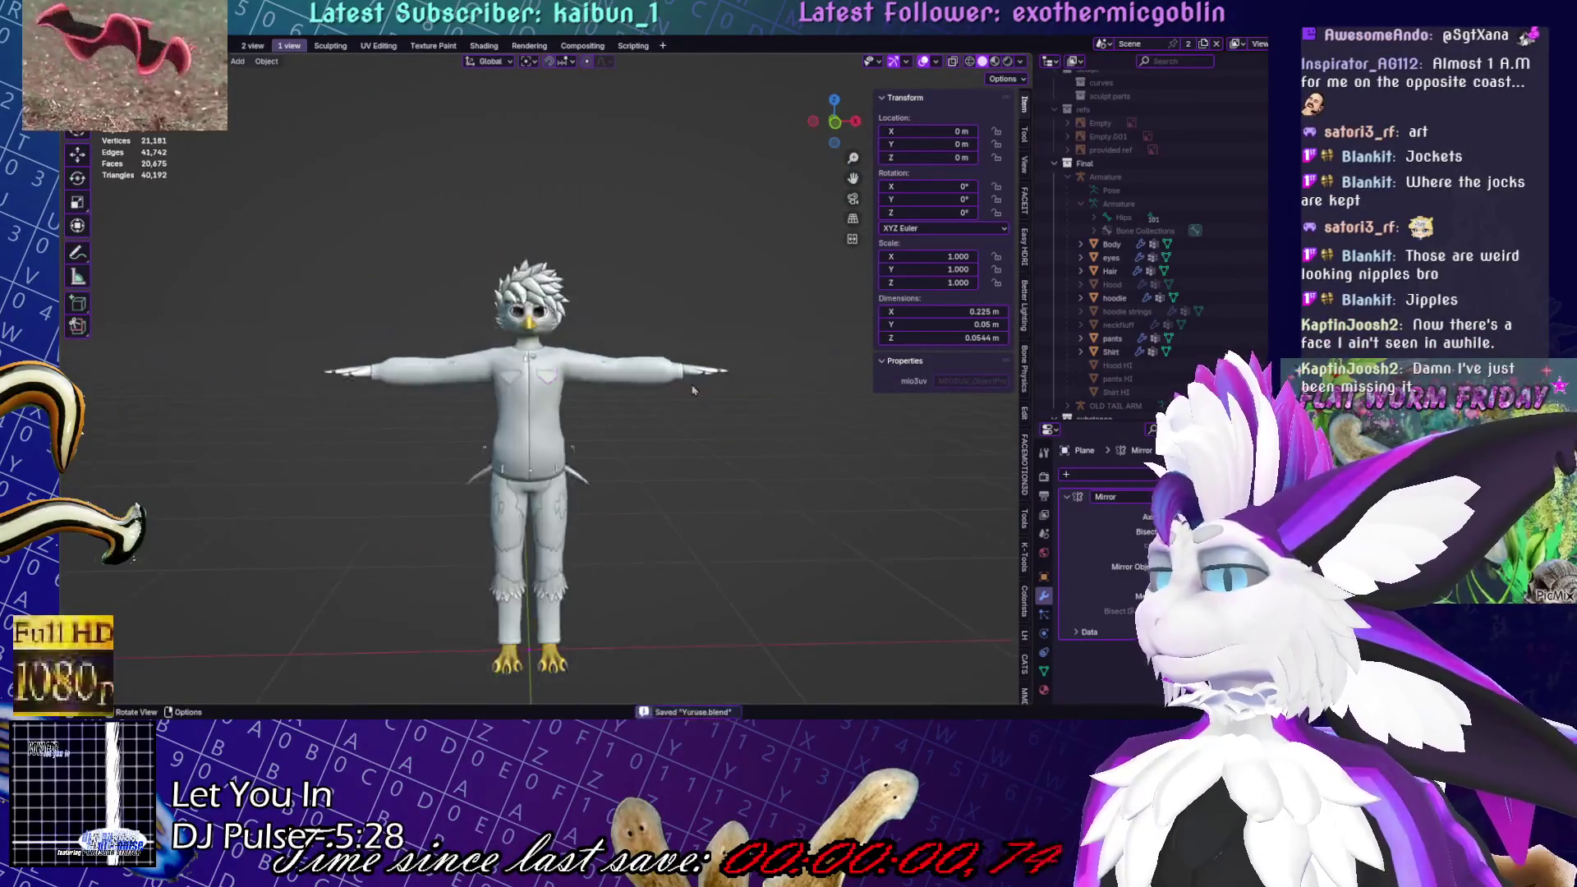
middle_click_drag(732, 239, 706, 255)
scroll(706, 255, "up", 4)
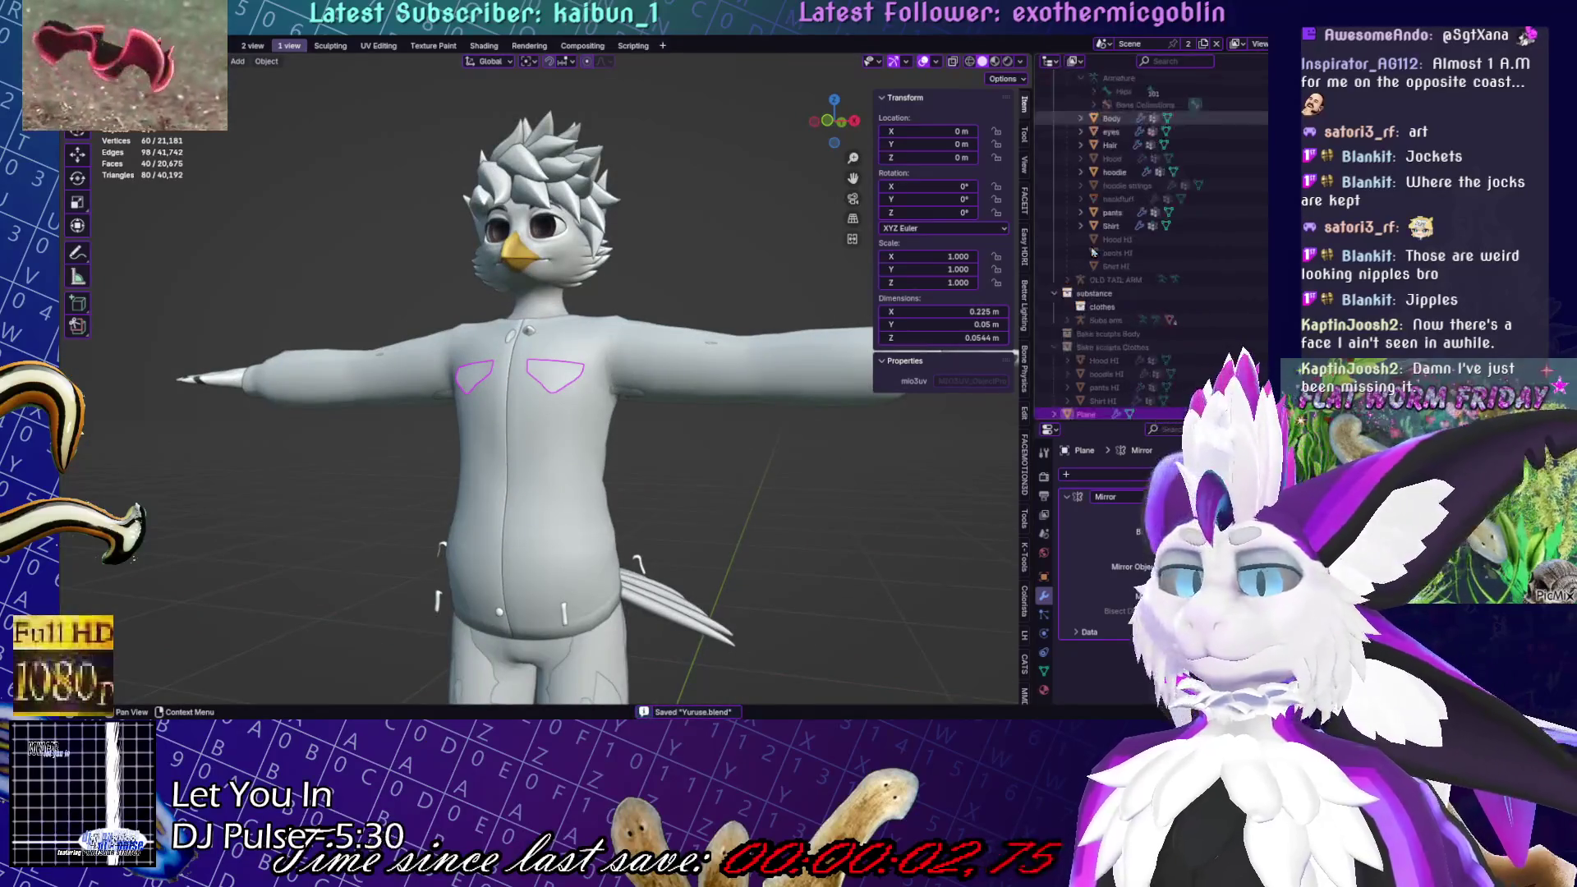
scroll(1094, 287, "down", 3)
scroll(1098, 370, "down", 2)
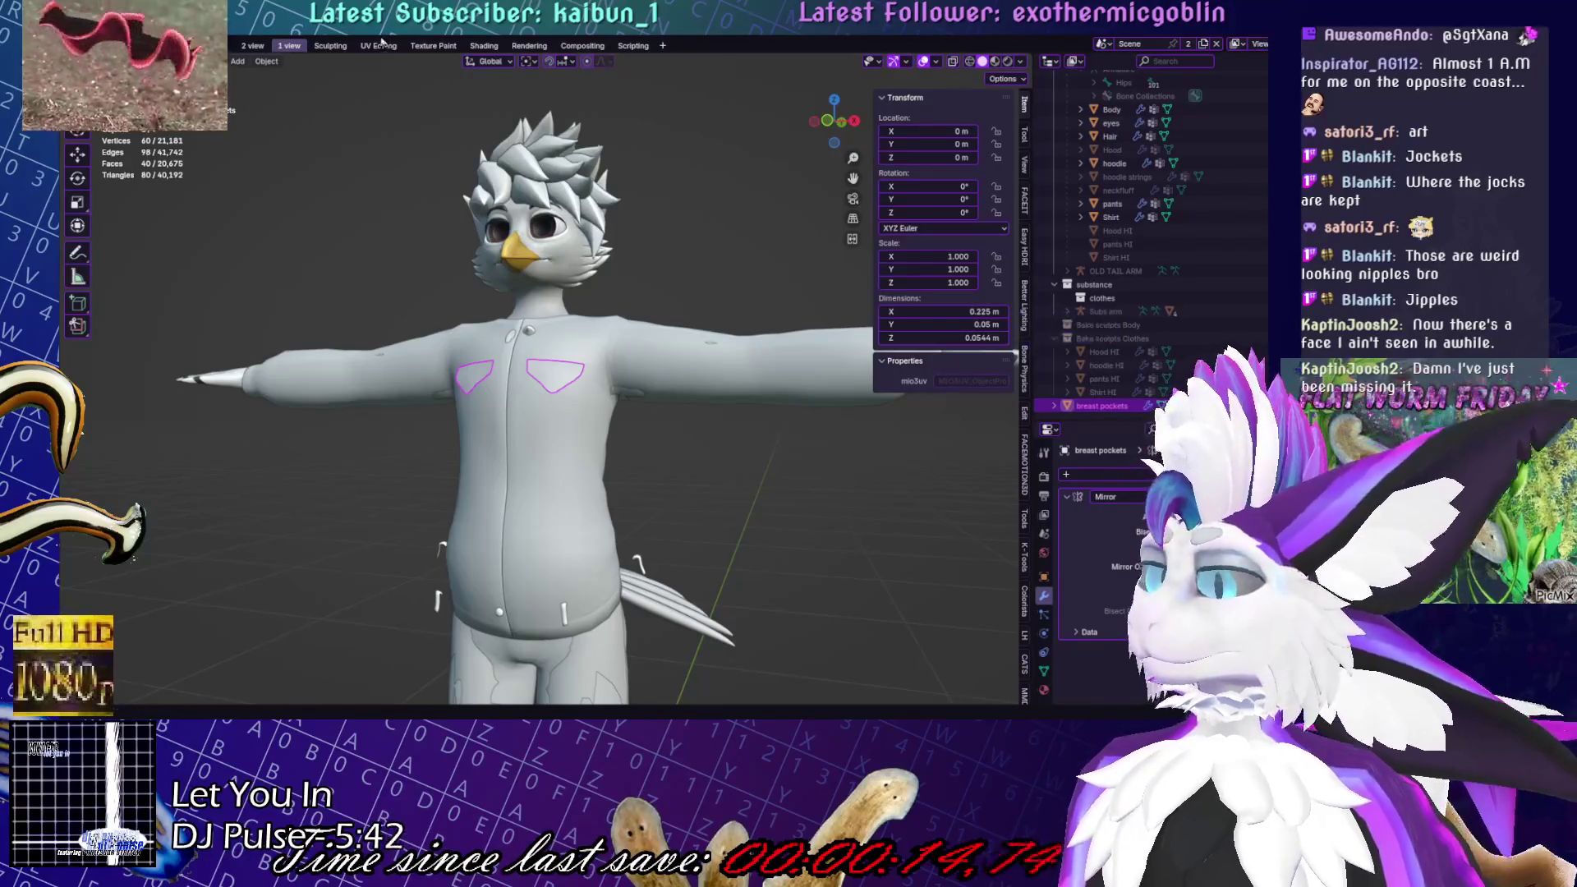
left_click(598, 252)
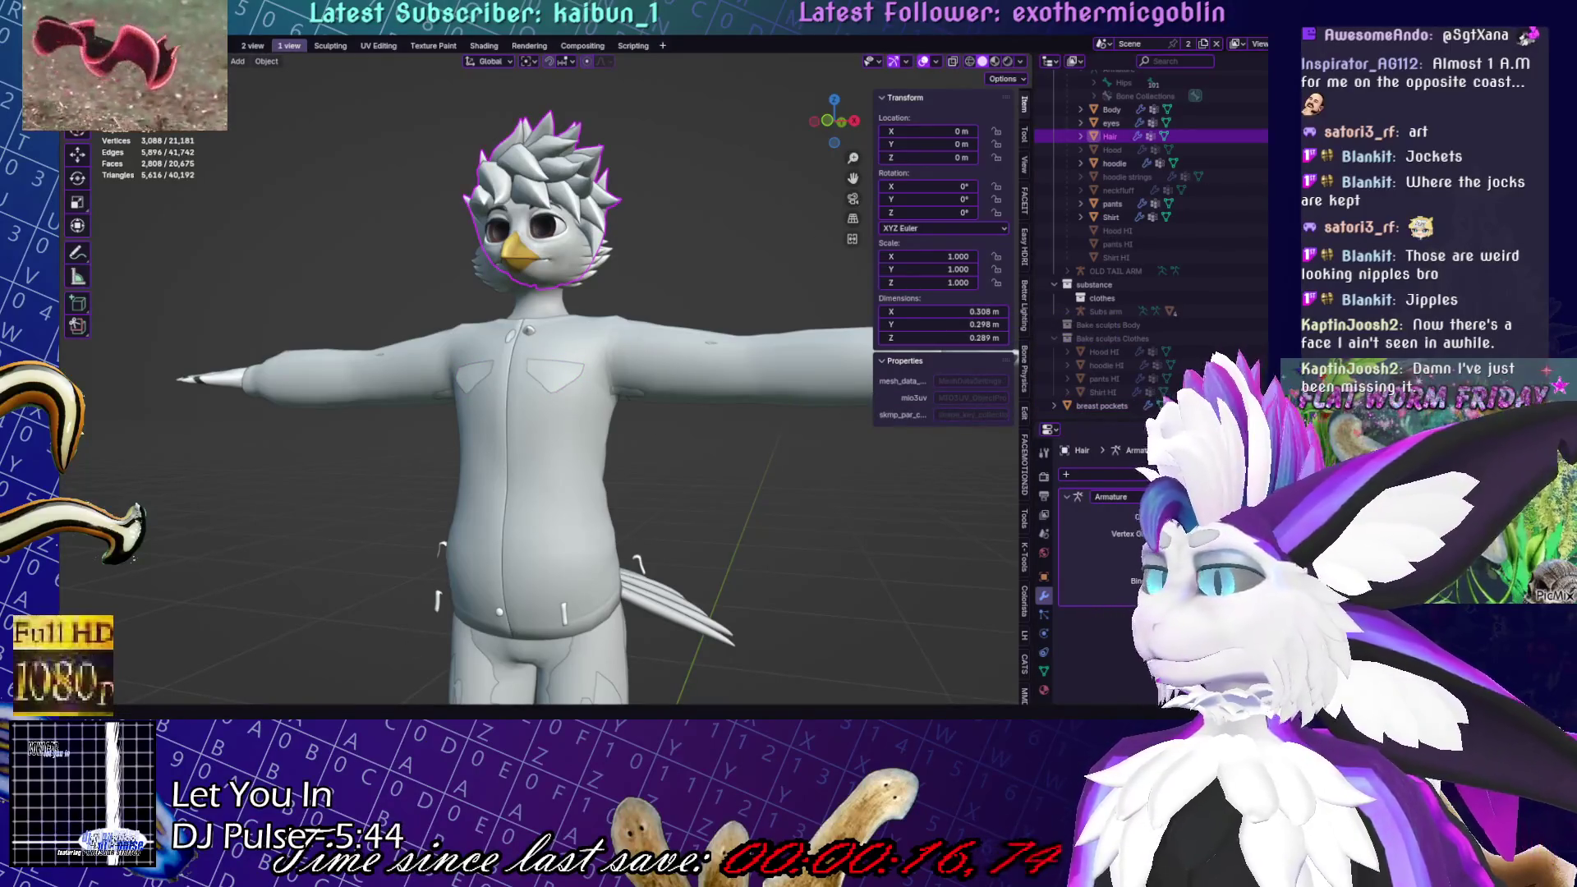
key("alt+a")
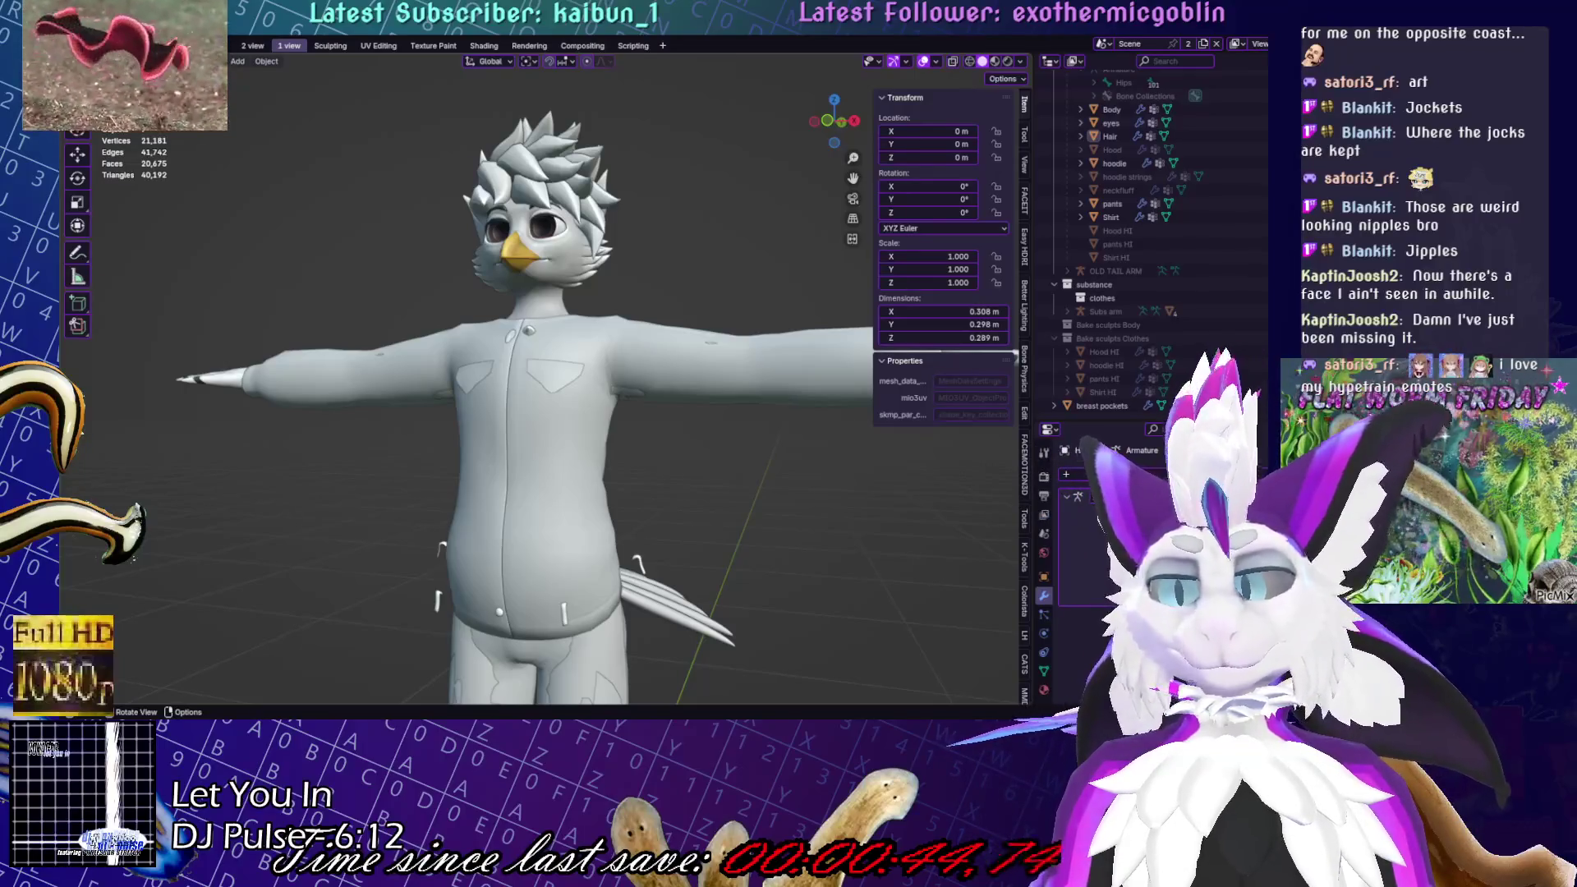
scroll(725, 465, "down", 3)
scroll(725, 465, "up", 5)
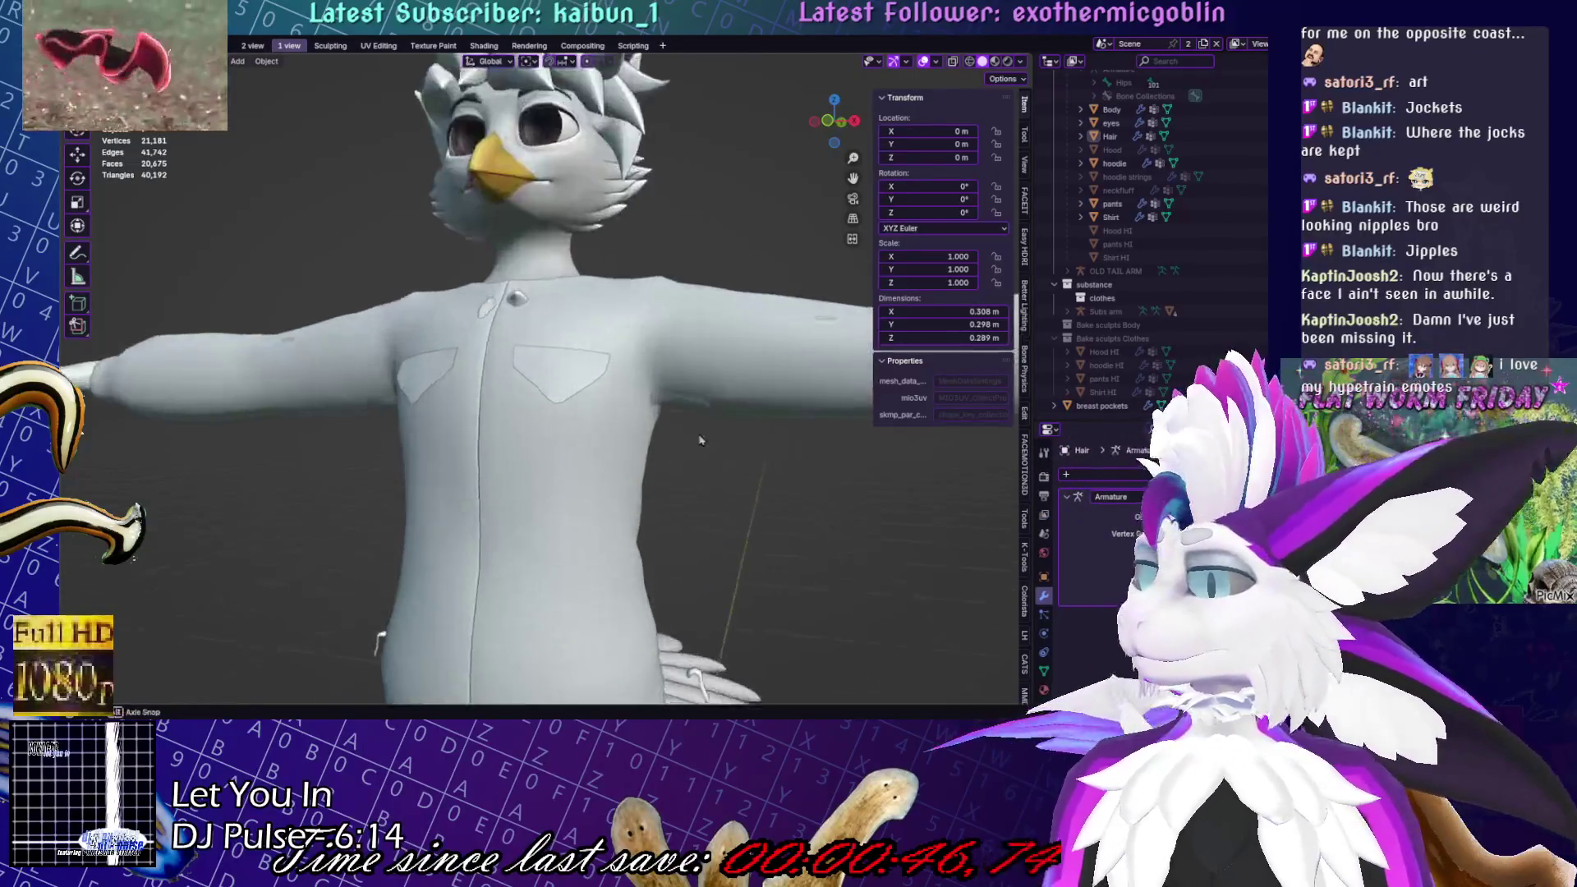
scroll(725, 465, "down", 2)
mouse_move(725, 465)
middle_mouse_down()
mouse_move(649, 468)
mouse_move(739, 465)
middle_mouse_up()
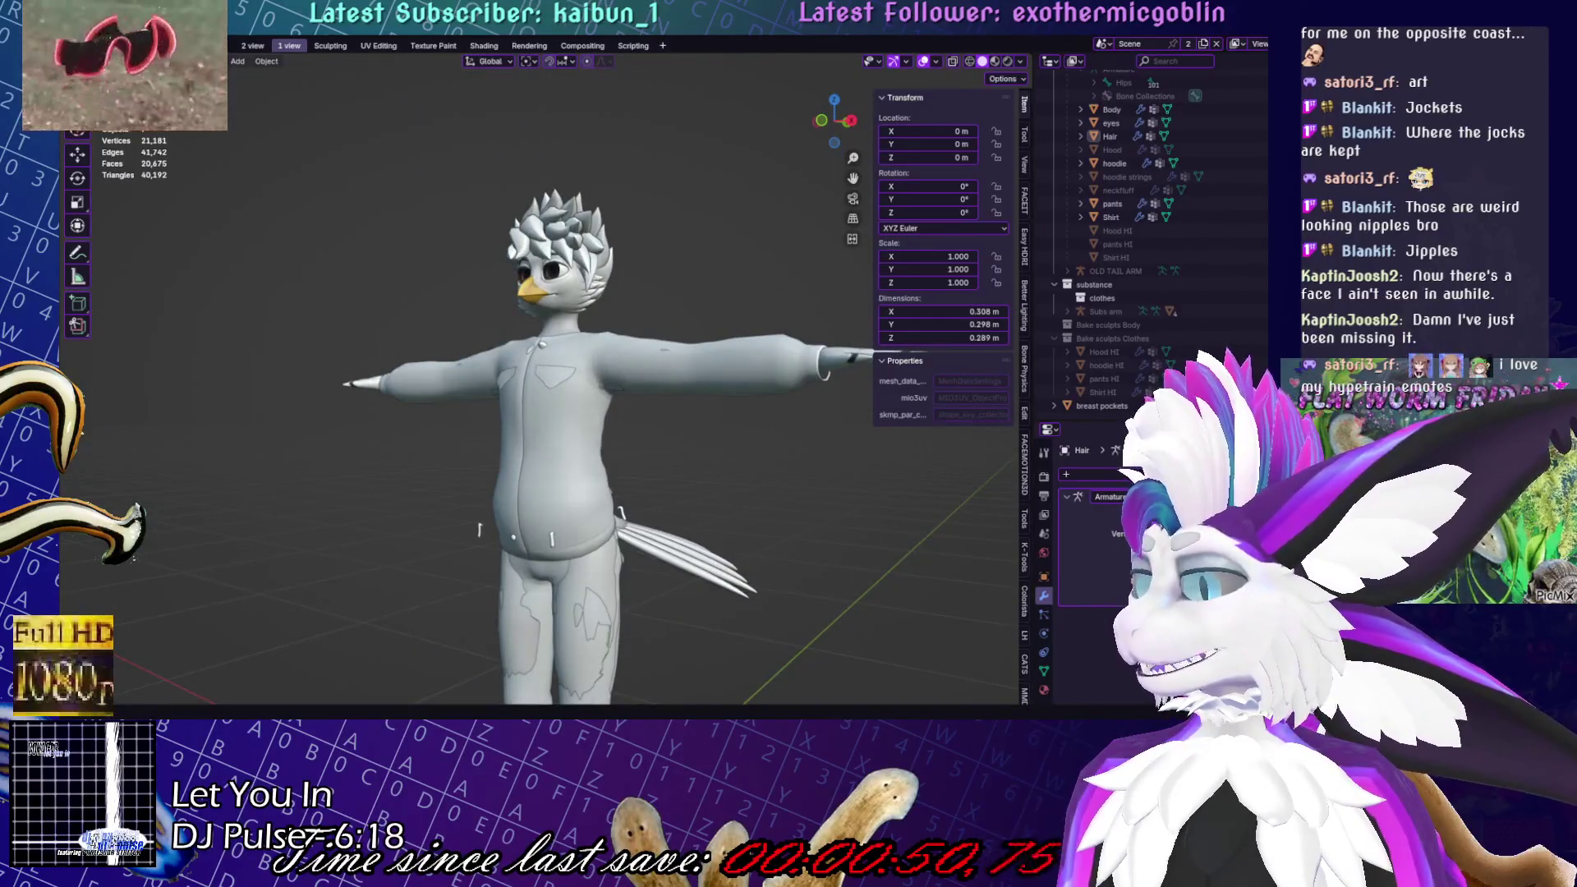
left_click(568, 378)
In Edit Mode front view, lower the whole pocket mesh vertically on the chest
key("Tab")
key("KP_1")
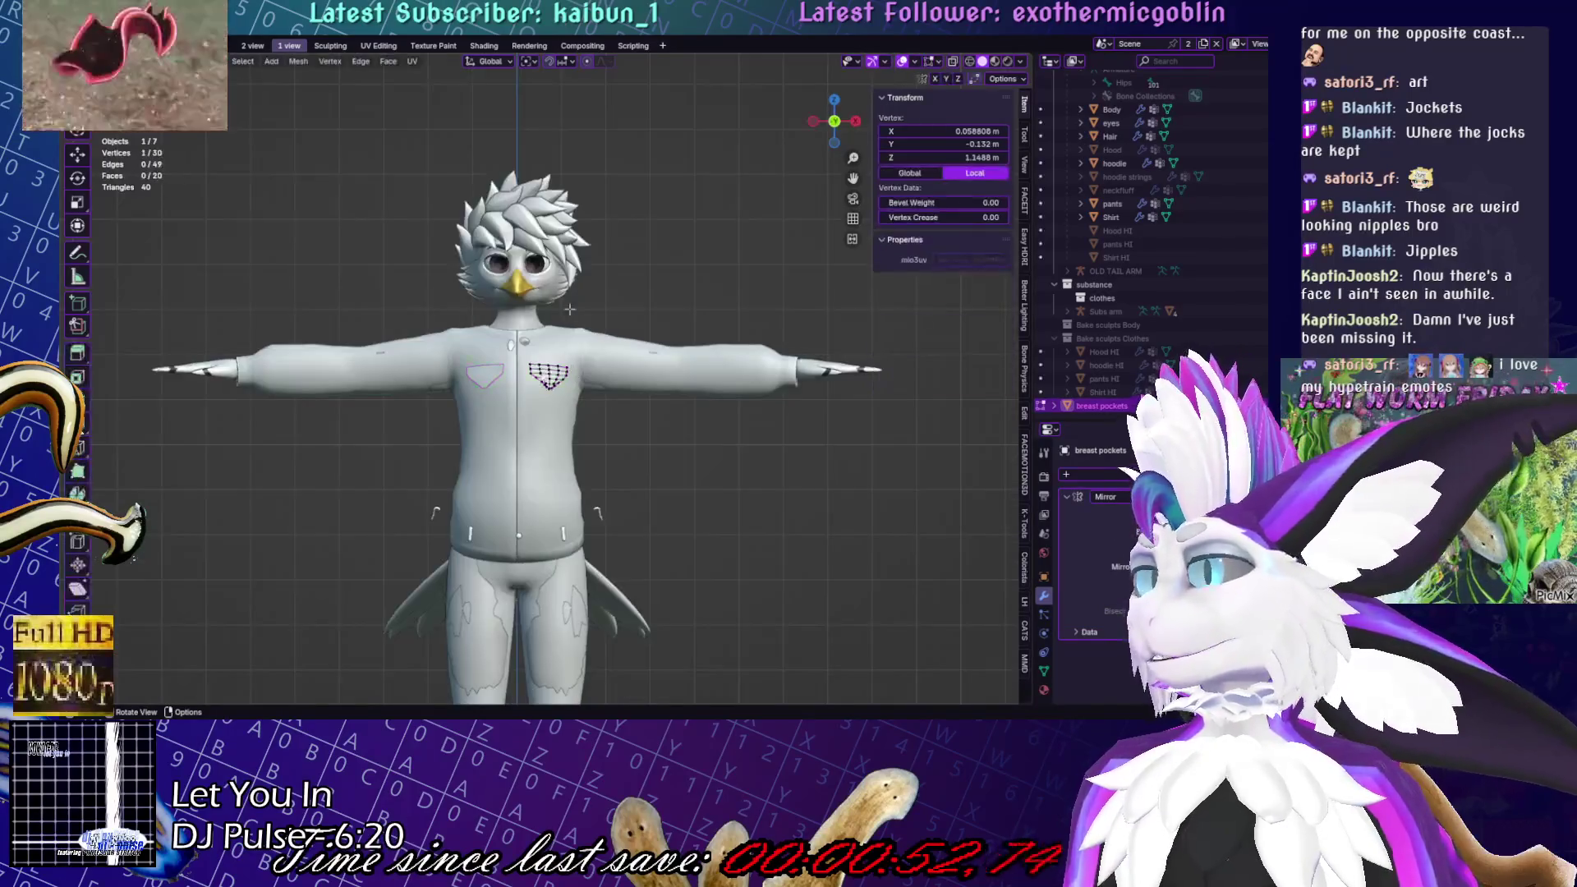
key("a")
key("g")
key("z")
left_click(568, 329)
Tilt the pockets, enlarge them slightly, then counter-rotate them a little
mouse_move(569, 328)
middle_mouse_down()
mouse_move(736, 343)
mouse_move(735, 503)
mouse_move(702, 521)
mouse_move(792, 467)
mouse_move(794, 411)
mouse_move(529, 70)
middle_mouse_up()
key("r")
left_click(731, 339)
key("s")
left_click(756, 514)
key("r")
left_click(789, 439)
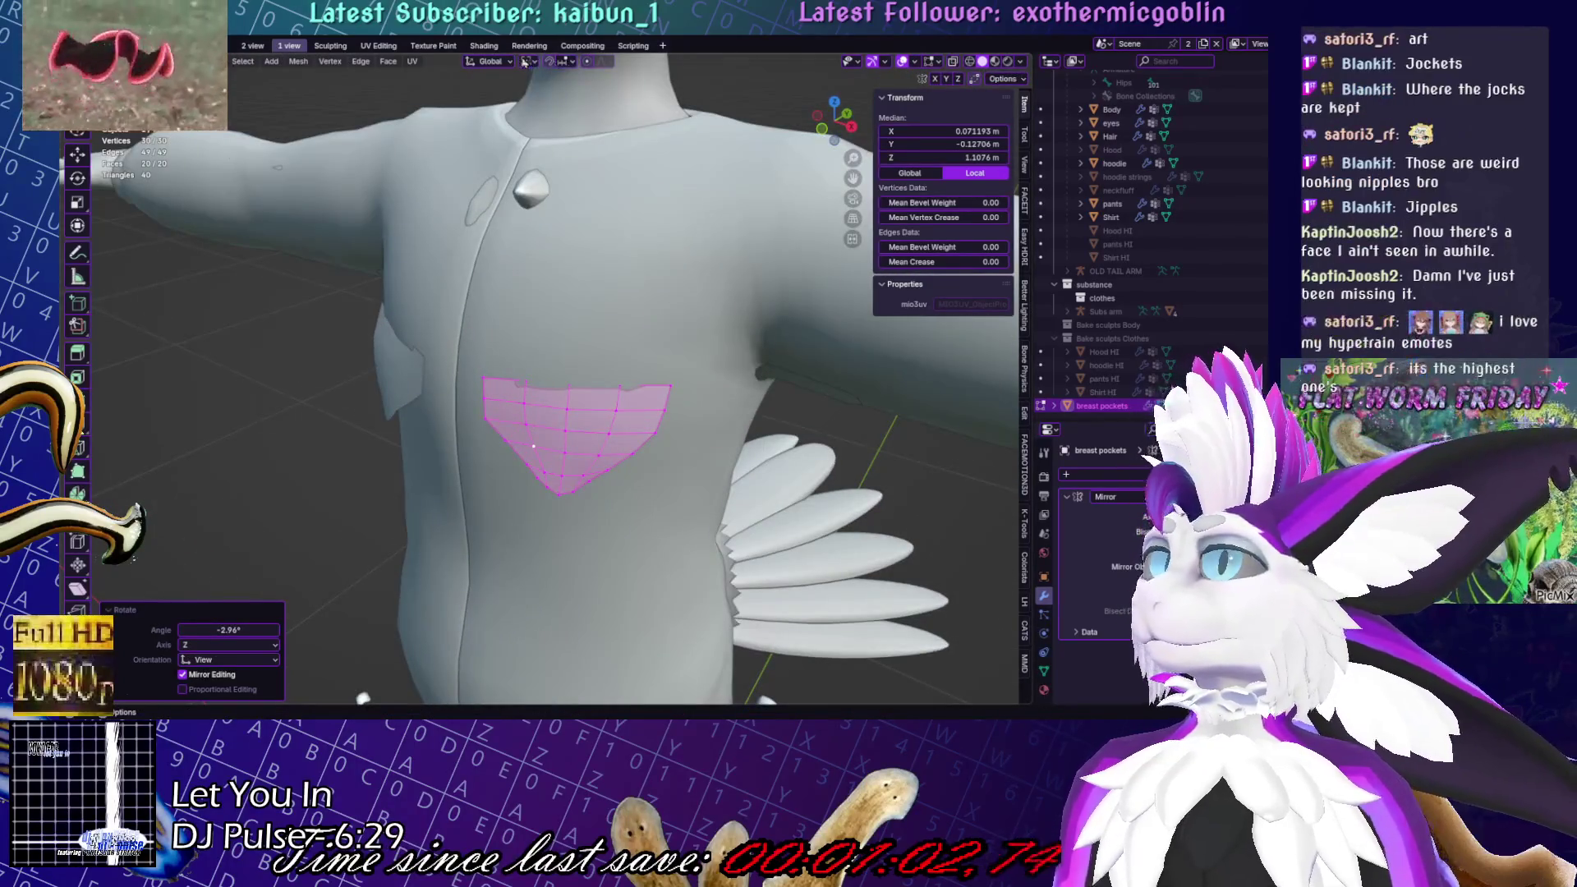
Enable Face Project snapping and snap the pocket mesh onto the shirt surface
left_click(571, 64)
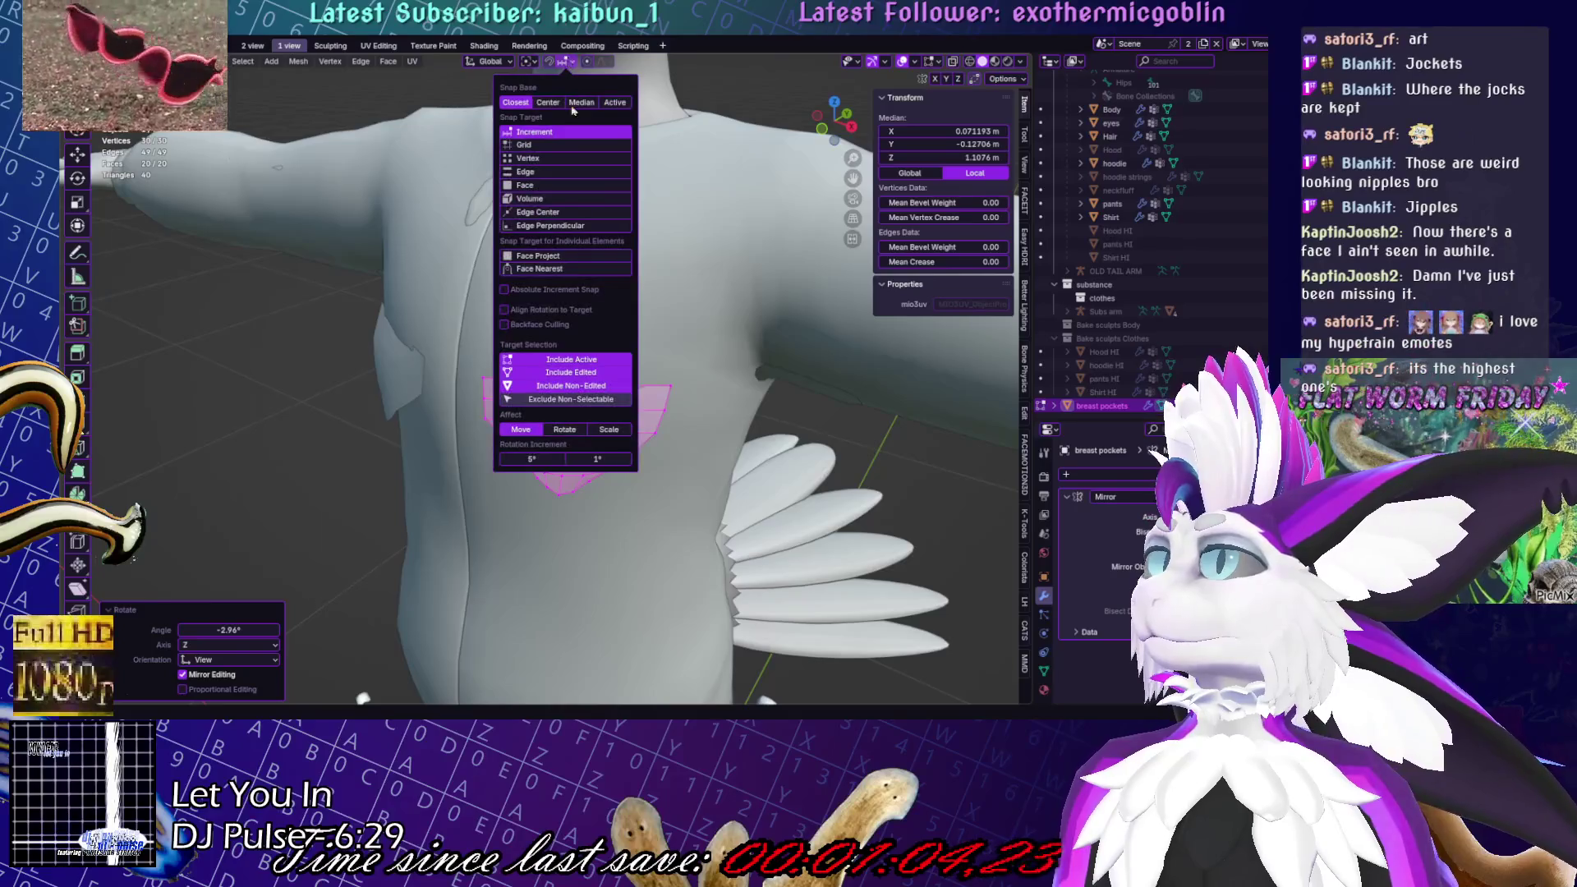
left_click(508, 257)
key("g")
left_click(534, 446)
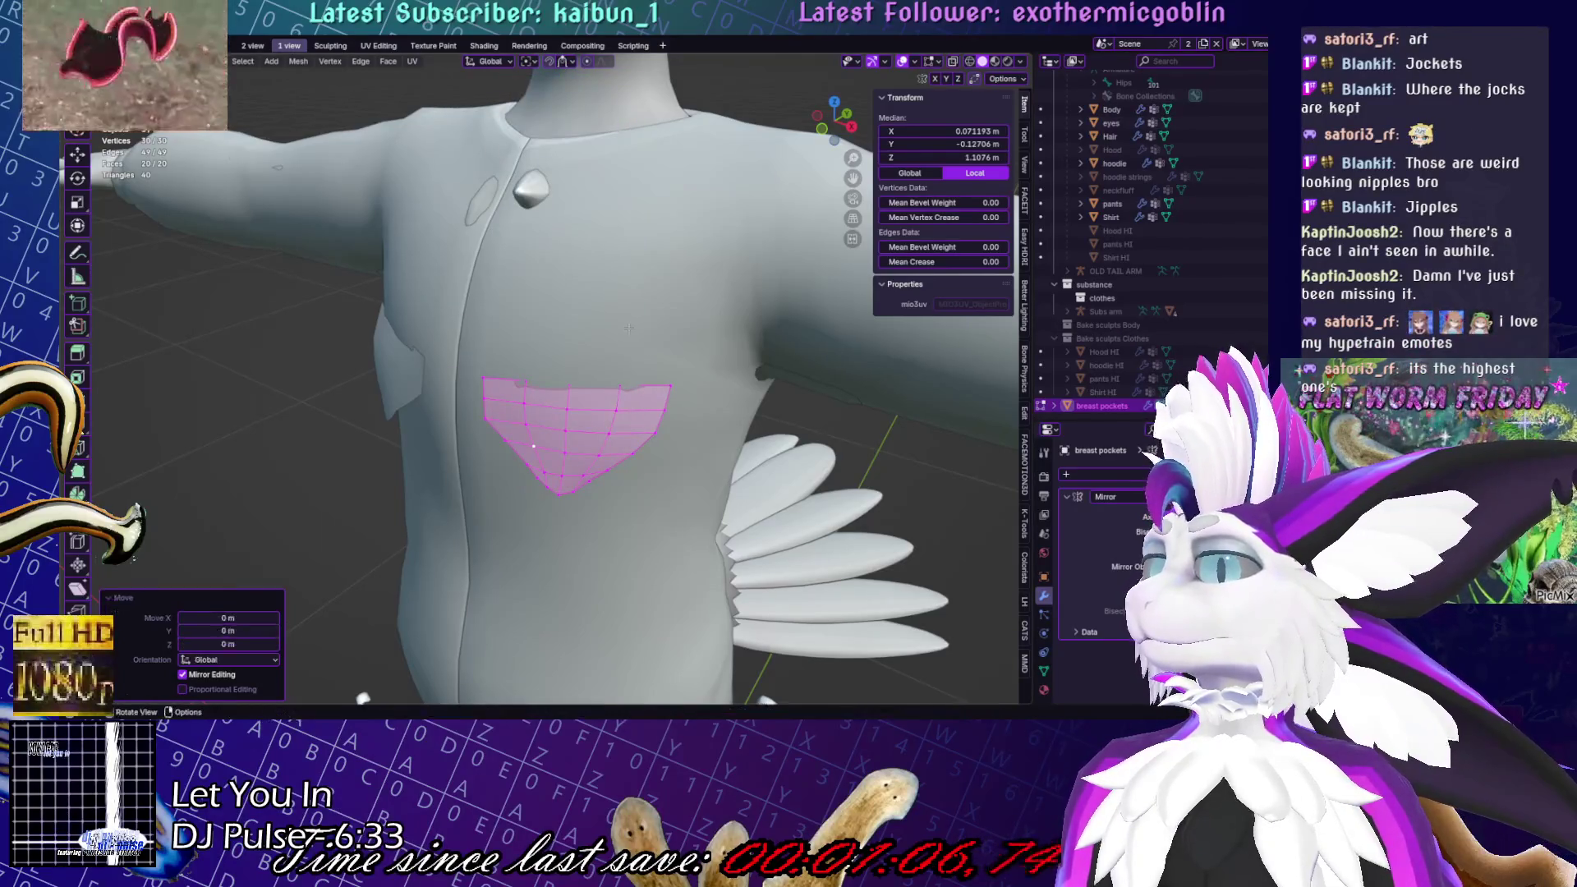
left_click(552, 62)
key("g")
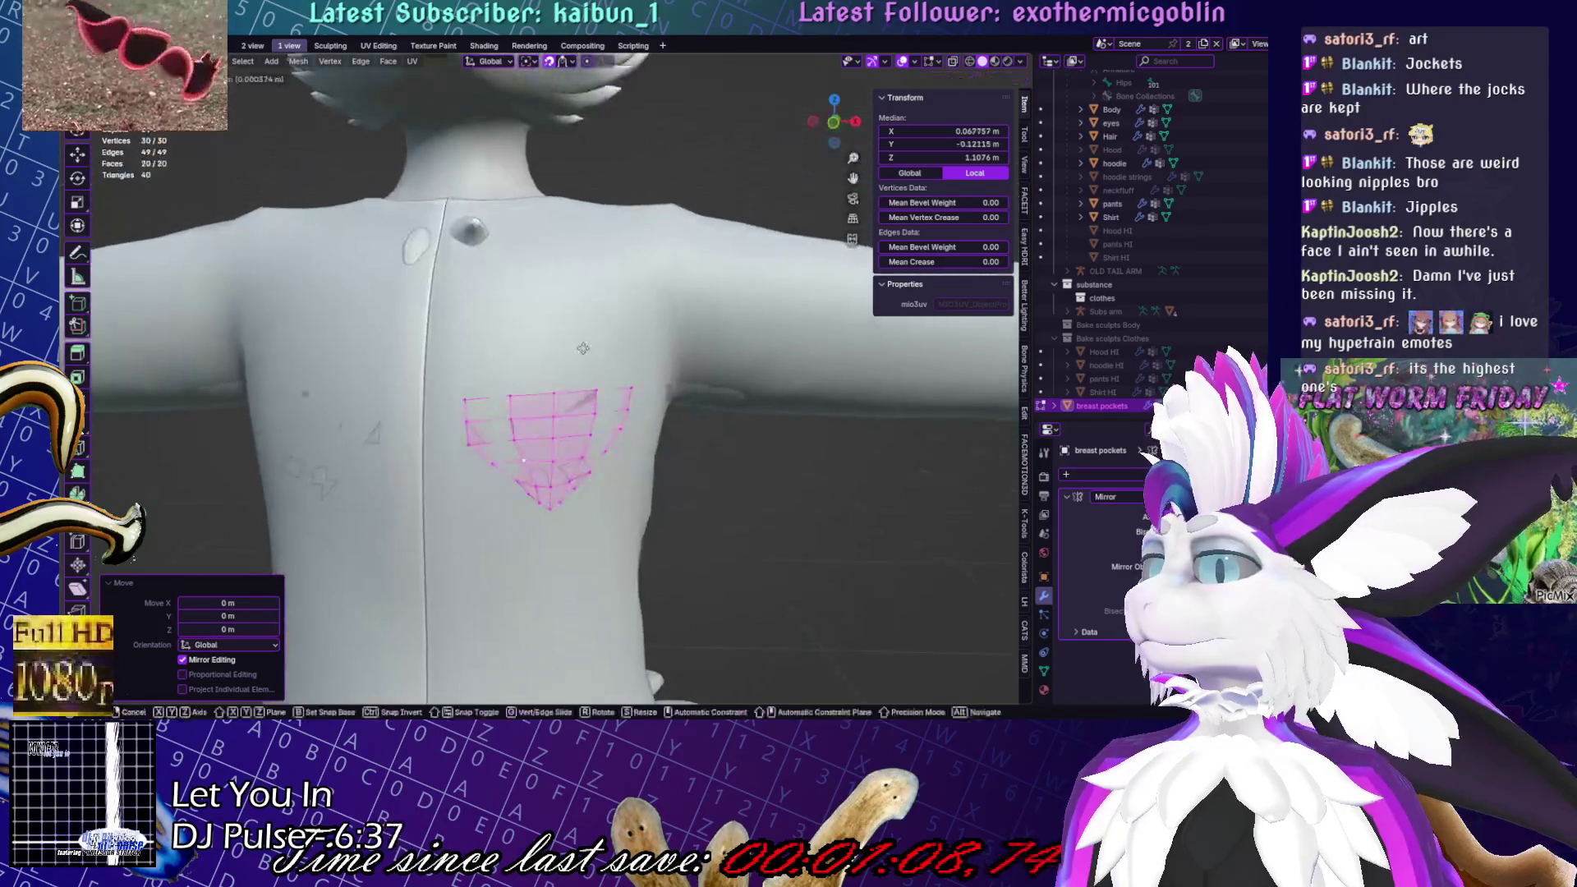
left_click(724, 371)
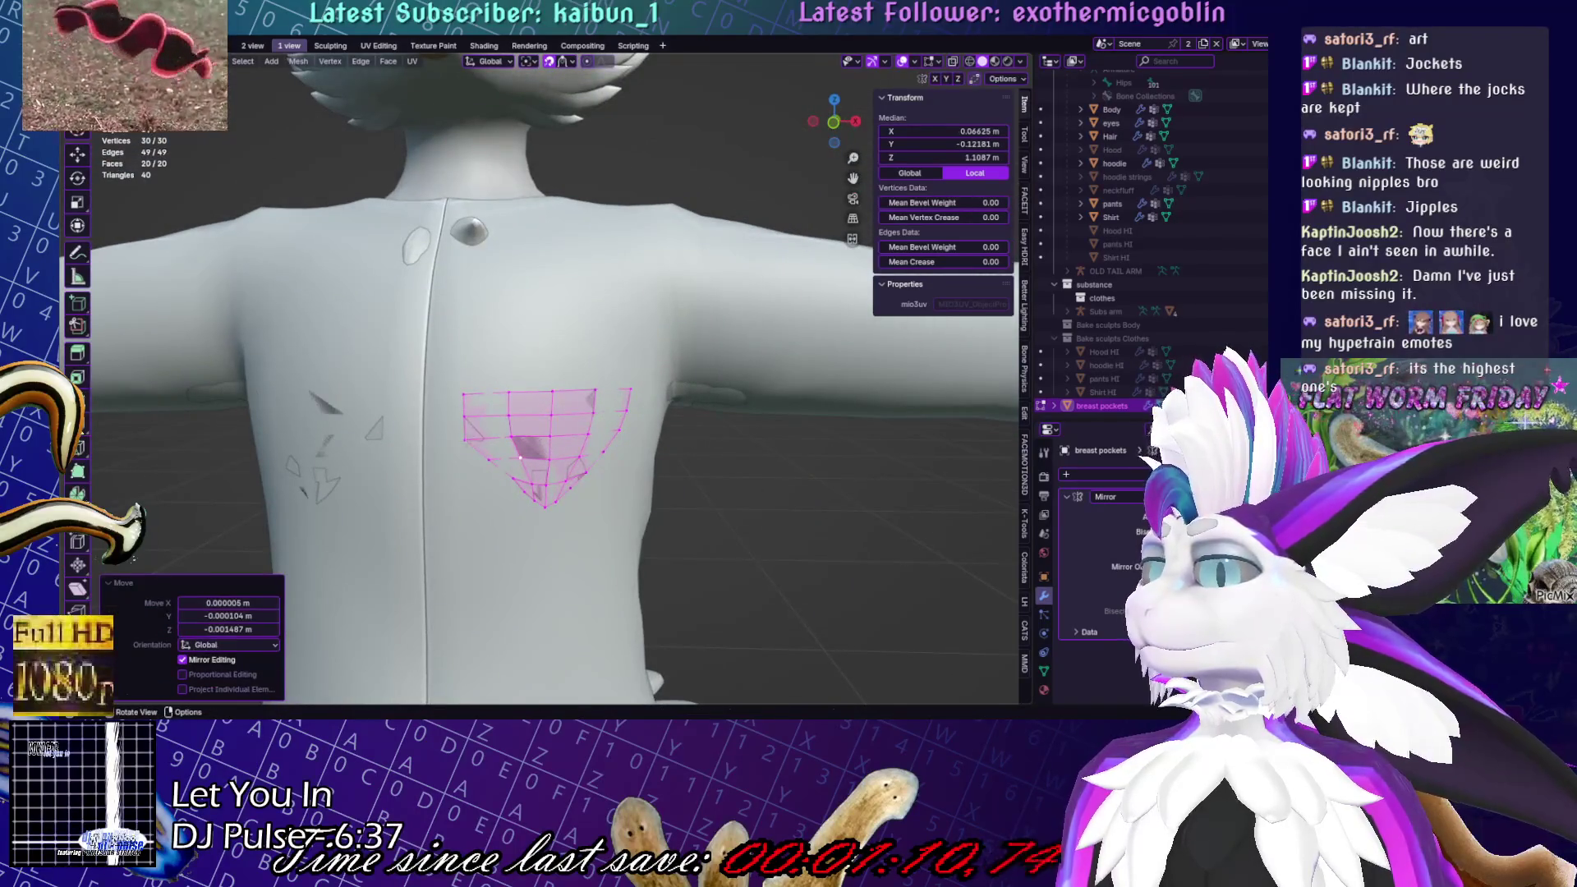
Select three flap vertices and rotate them slightly
left_click(662, 423)
left_click(648, 417)
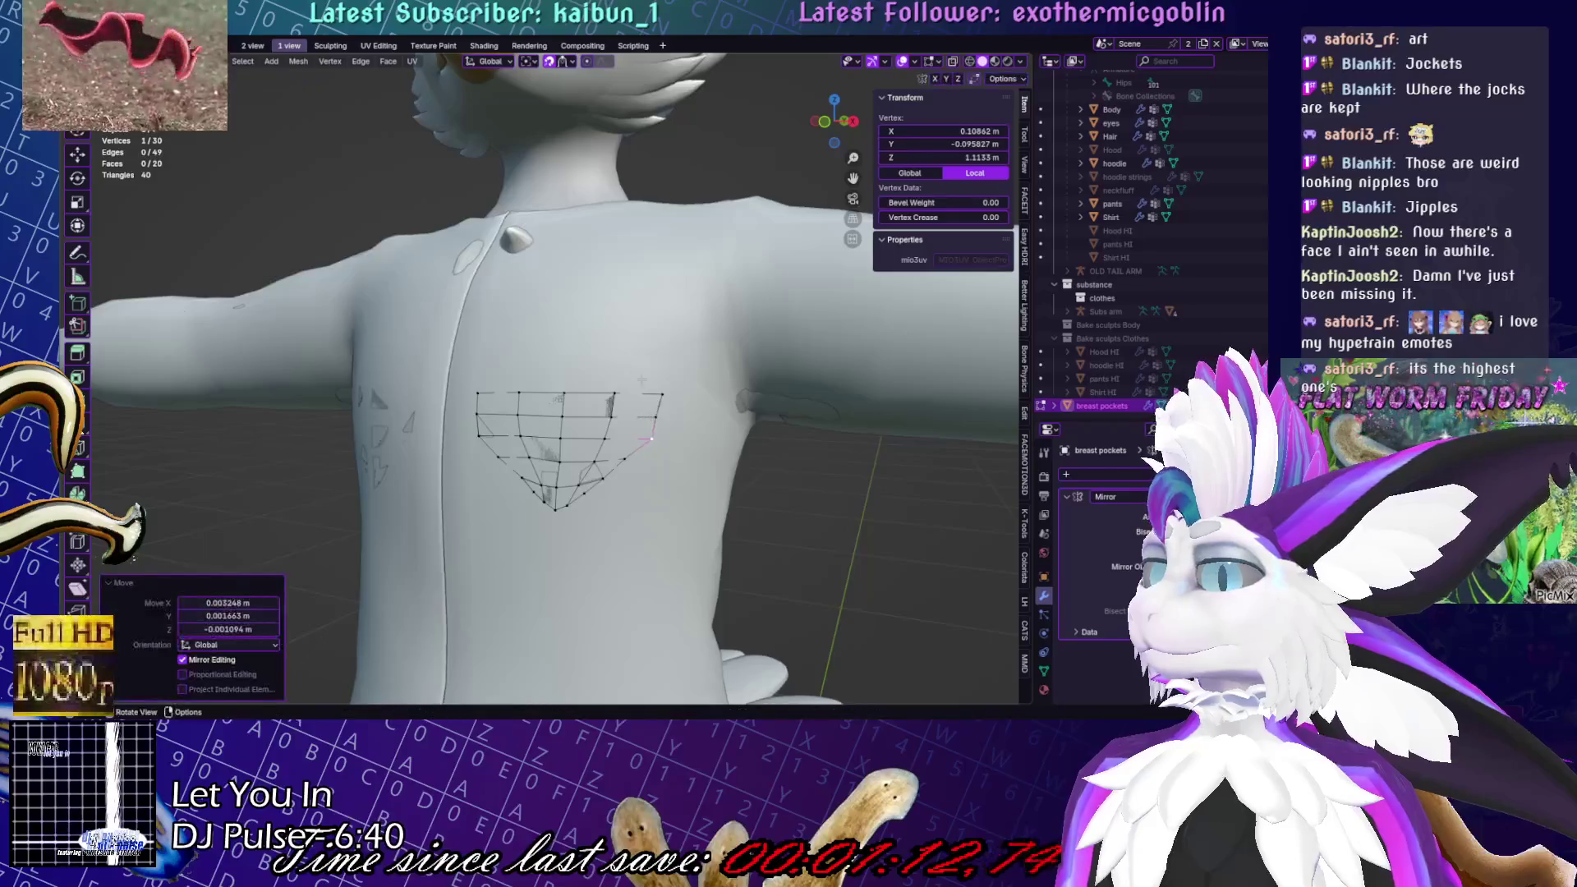
left_click(659, 394, "shift")
left_click(651, 439, "shift")
key("r")
left_click(757, 443)
Select the whole flap and shift it slightly in front view
key("a")
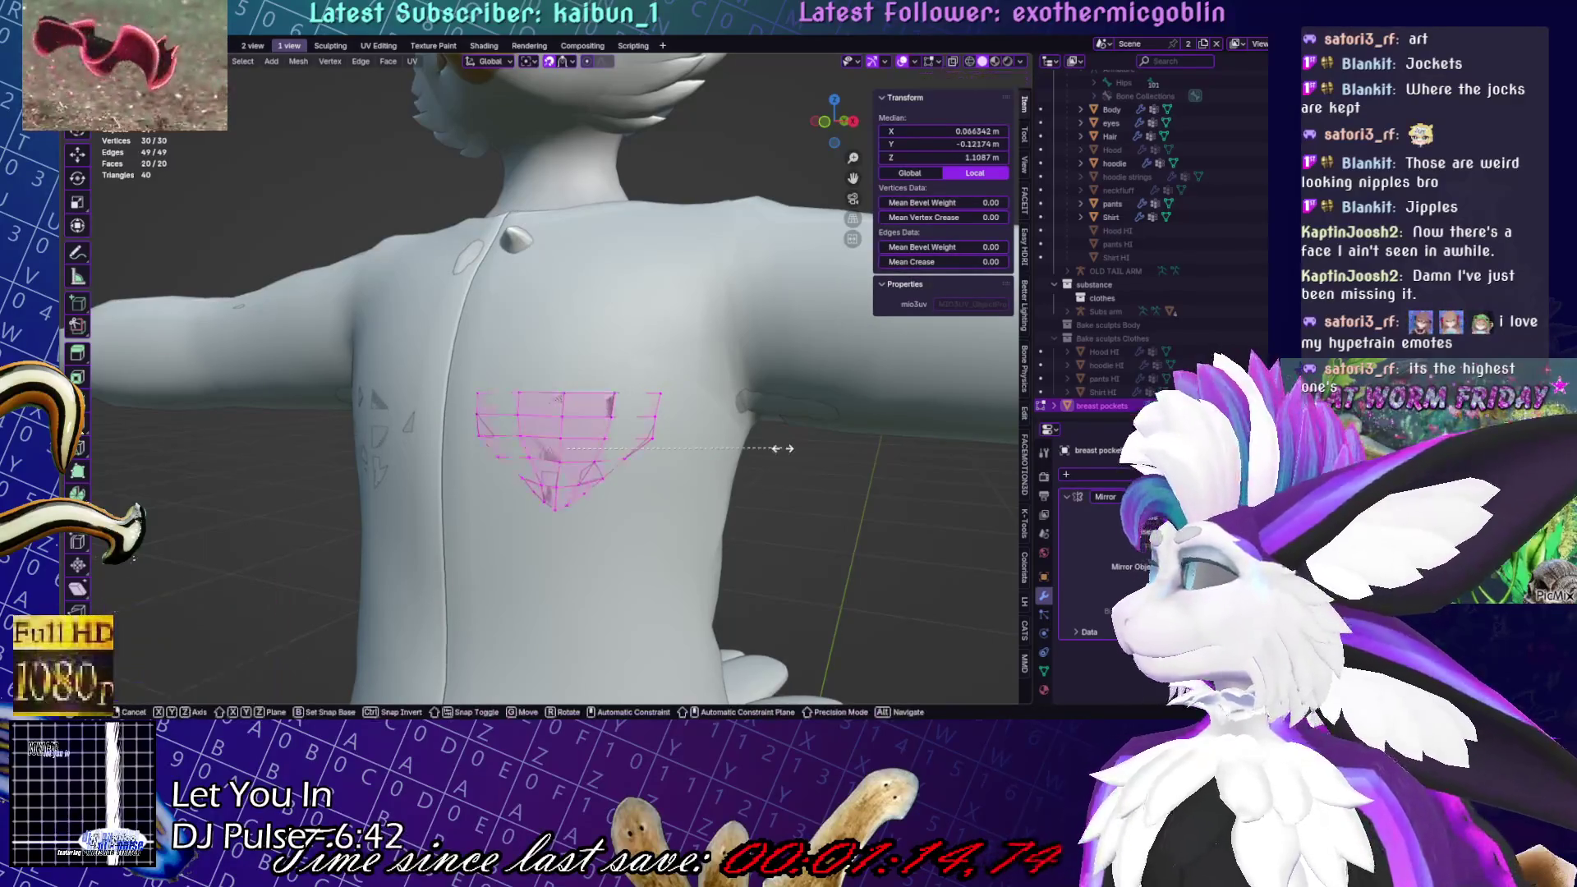
key("g")
left_click(757, 444)
middle_click_drag(758, 444, 625, 442)
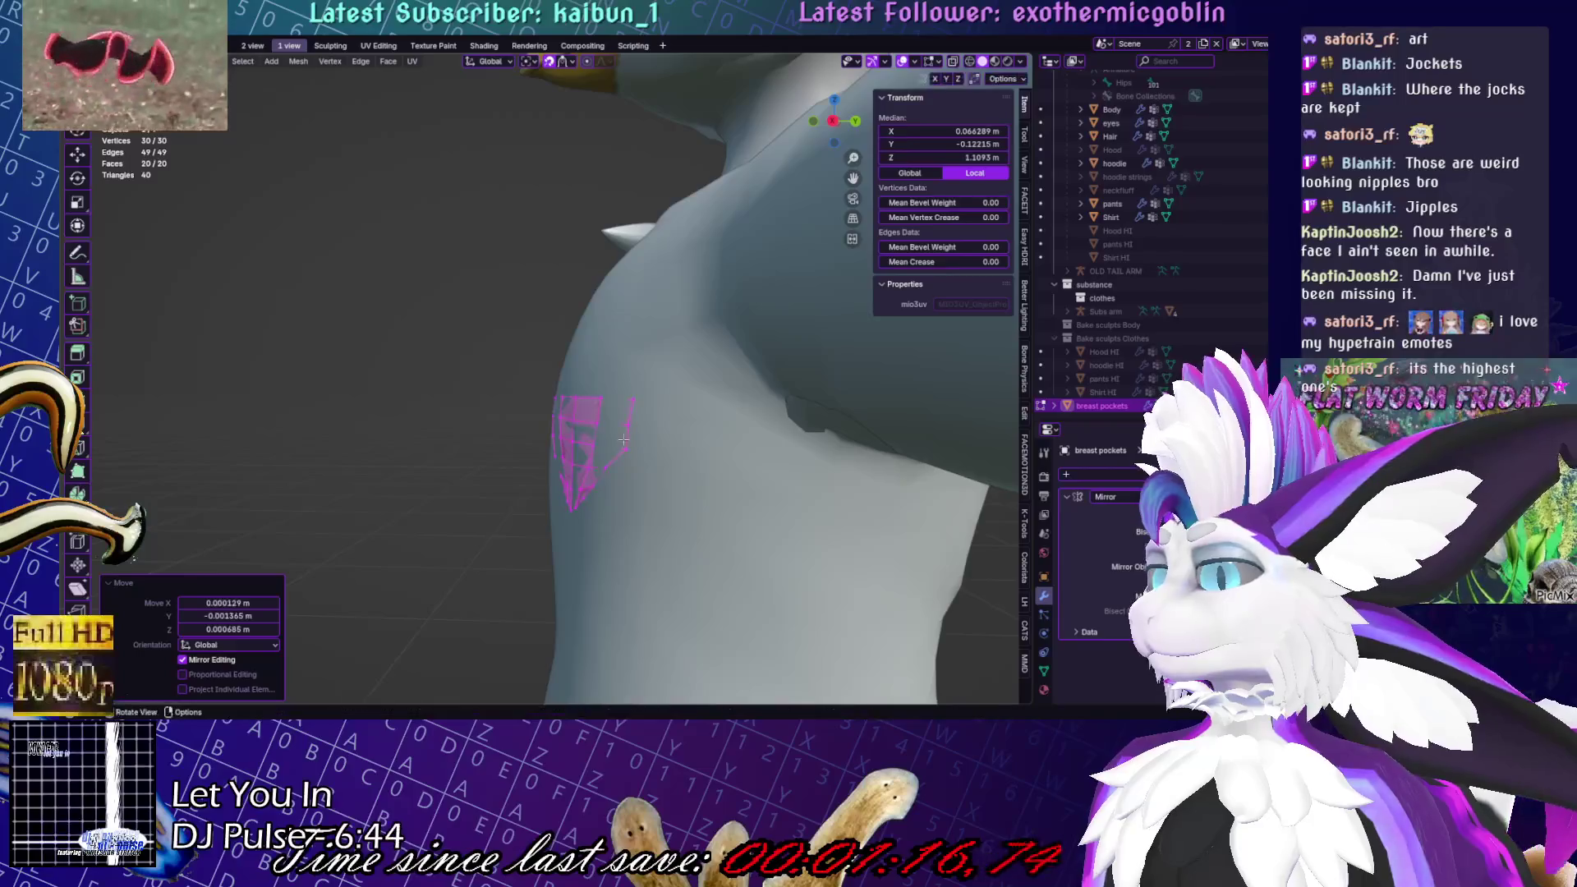
key("KP_1")
key("g")
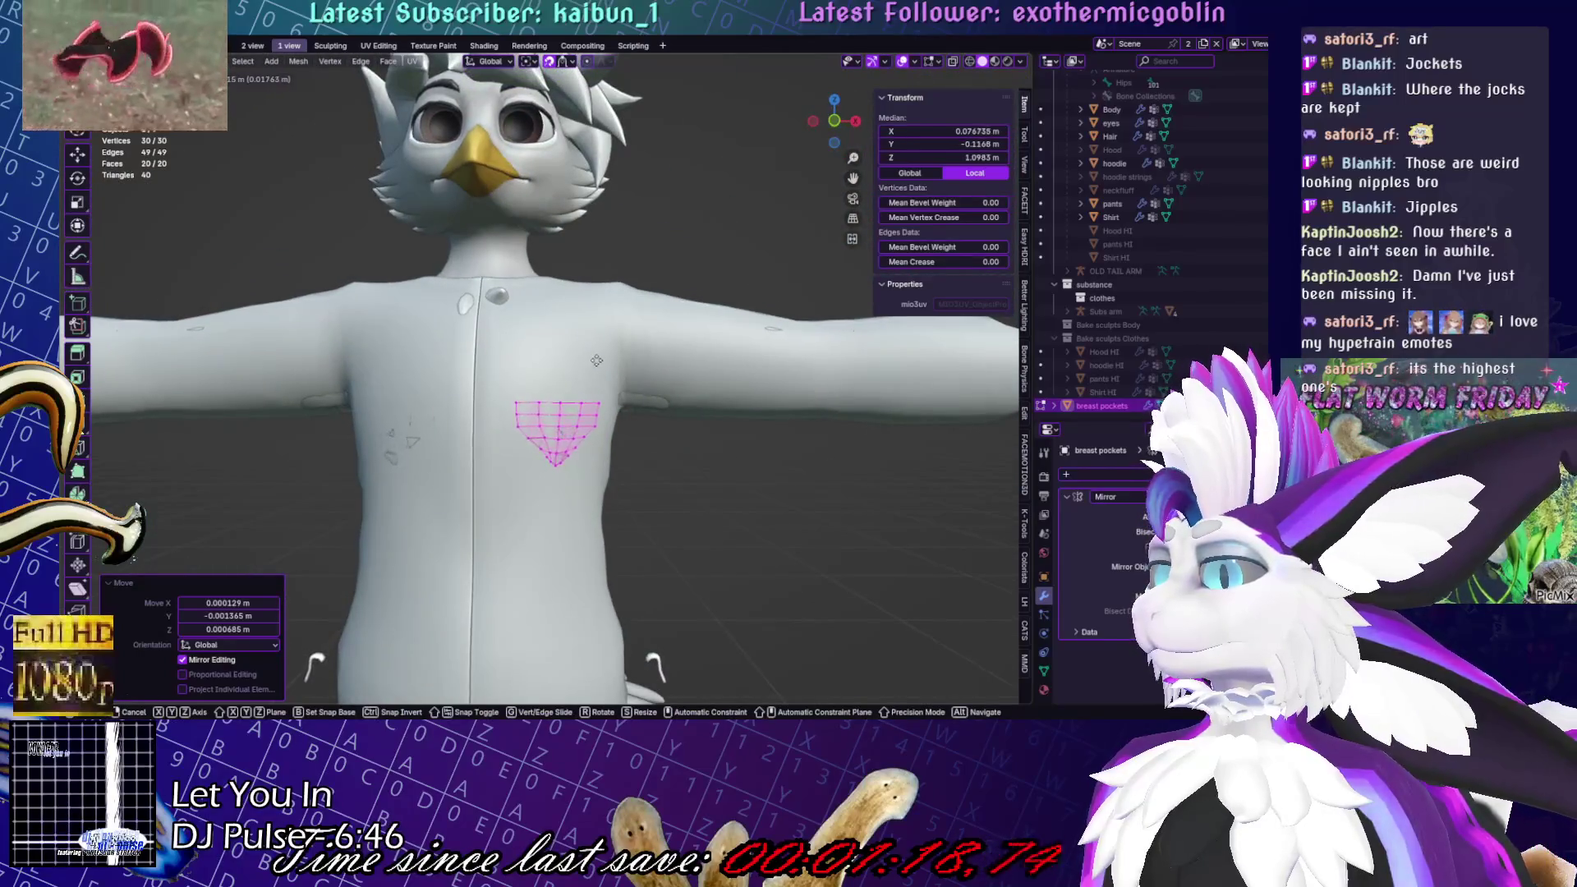
left_click(599, 355)
Rotate the flap to follow the chest curve and move it along Y
scroll(565, 101, "up", 5)
middle_click_drag(624, 246, 707, 493)
key("r")
left_click(727, 542)
key("g")
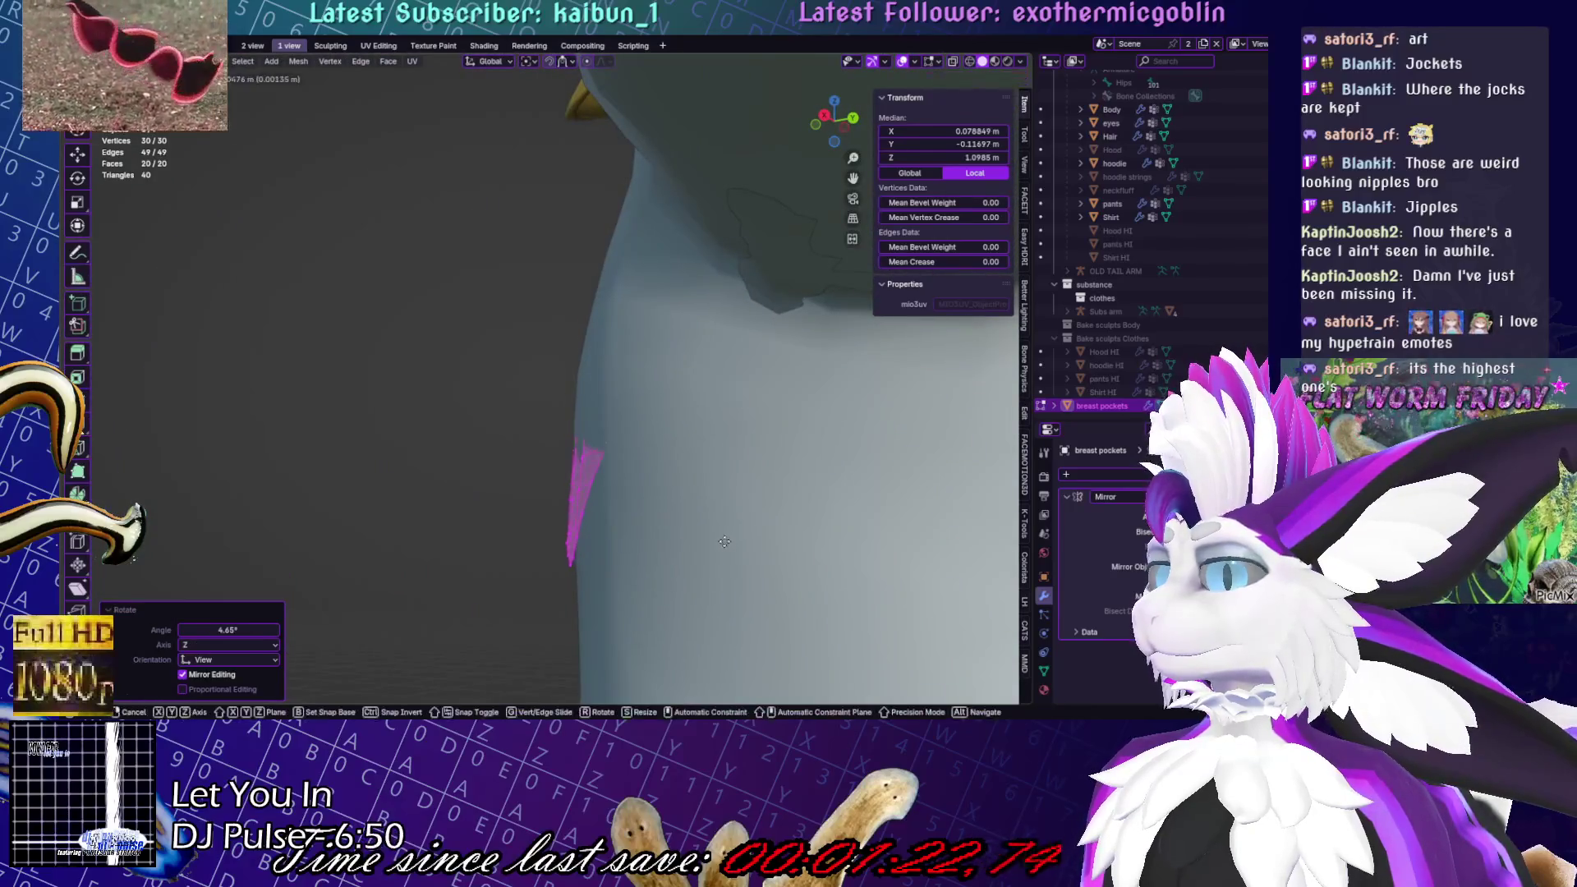
key("y")
left_click(685, 415)
Adjust the top row's depth along X and nudge a single flap vertex
mouse_move(685, 415)
middle_mouse_down()
mouse_move(625, 428)
mouse_move(657, 460)
mouse_move(715, 456)
mouse_move(640, 447)
middle_mouse_up()
left_click(598, 435, "alt")
key("g")
key("x")
left_click(604, 435)
left_click(714, 455)
key("g")
left_click(718, 457)
Nudge the bottom tip vertices and rotate the tip's bottom row slightly
left_click_drag(501, 377, 630, 450)
key("g")
left_click(630, 450)
scroll(630, 451, "up", 2)
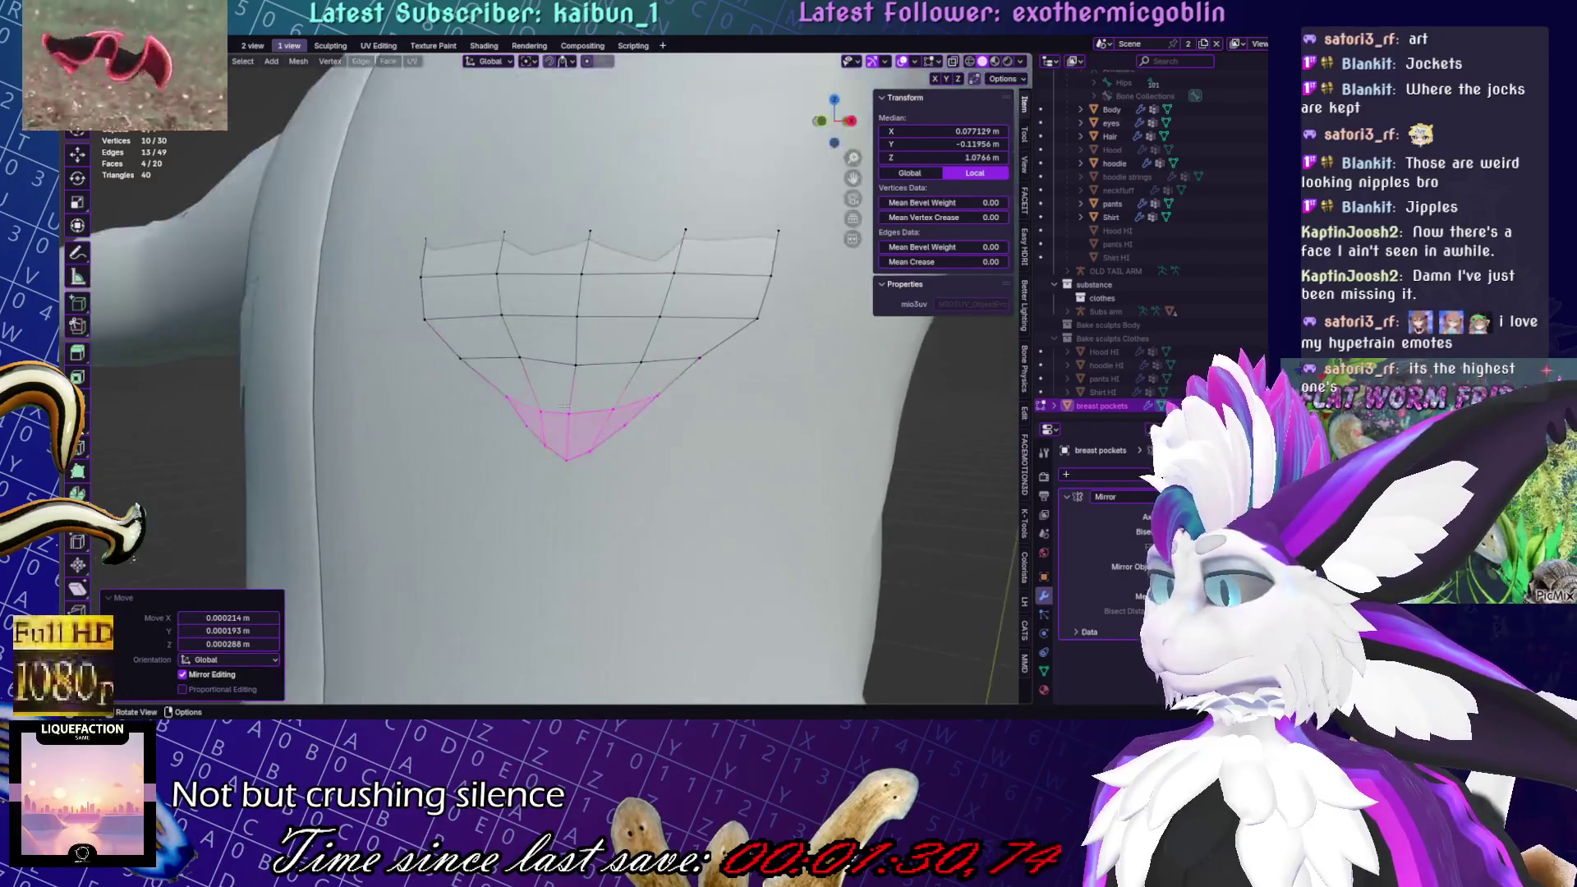
mouse_move(515, 421)
left_mouse_down()
mouse_move(645, 470)
mouse_move(622, 438)
left_mouse_up()
key("r")
left_click(746, 451)
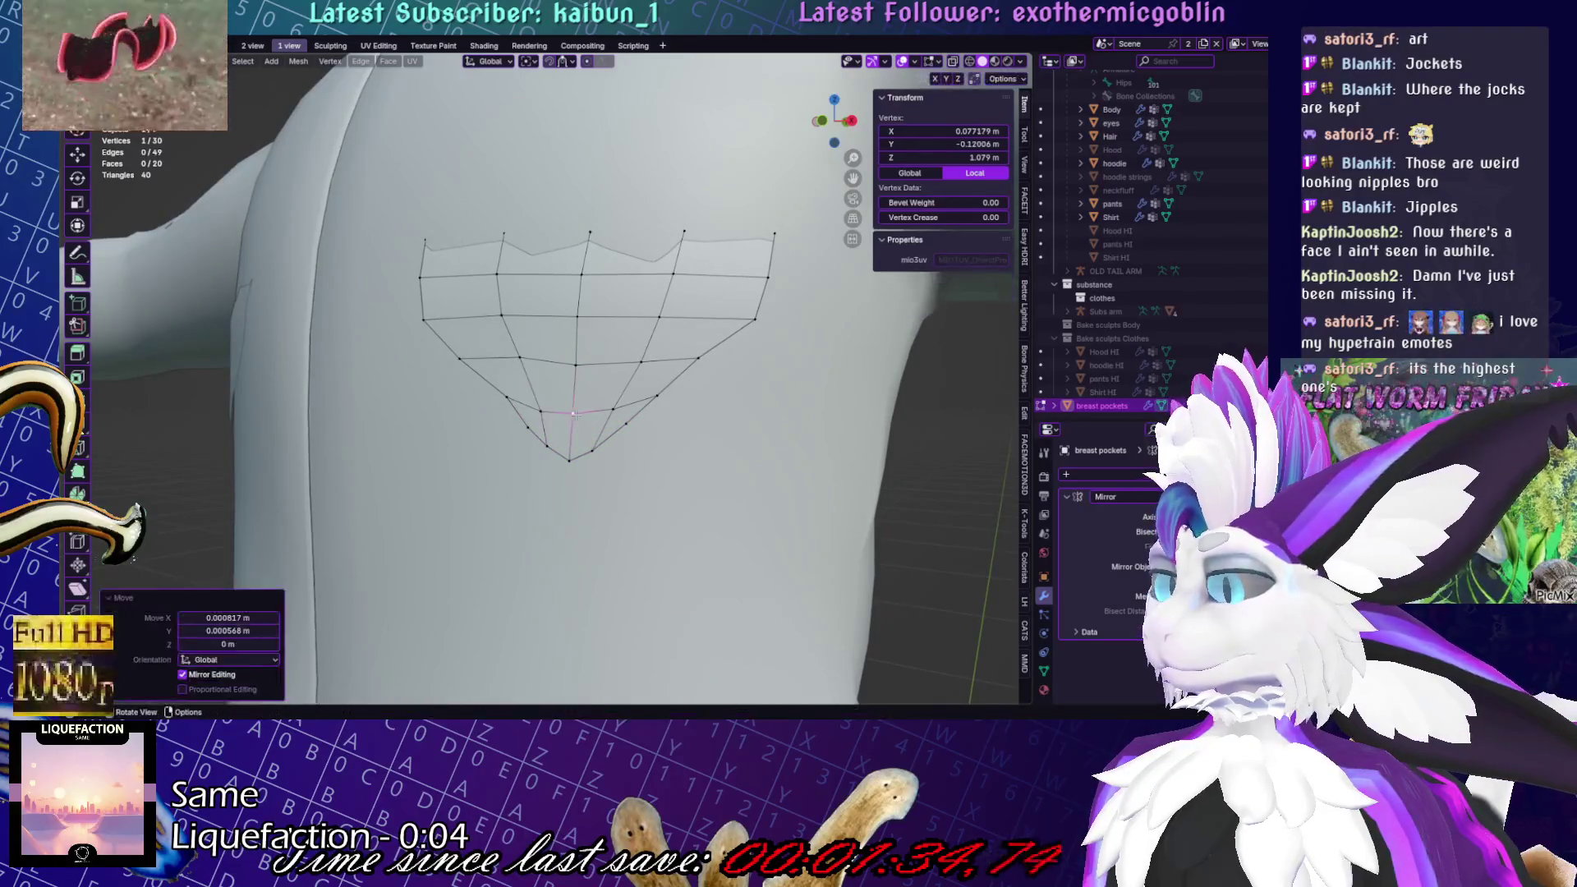
Check the whole character, save, tweak the flap vertices, and save again
scroll(721, 451, "down", 5)
key("Tab")
key("ctrl+s")
scroll(721, 450, "up", 4)
key("Tab")
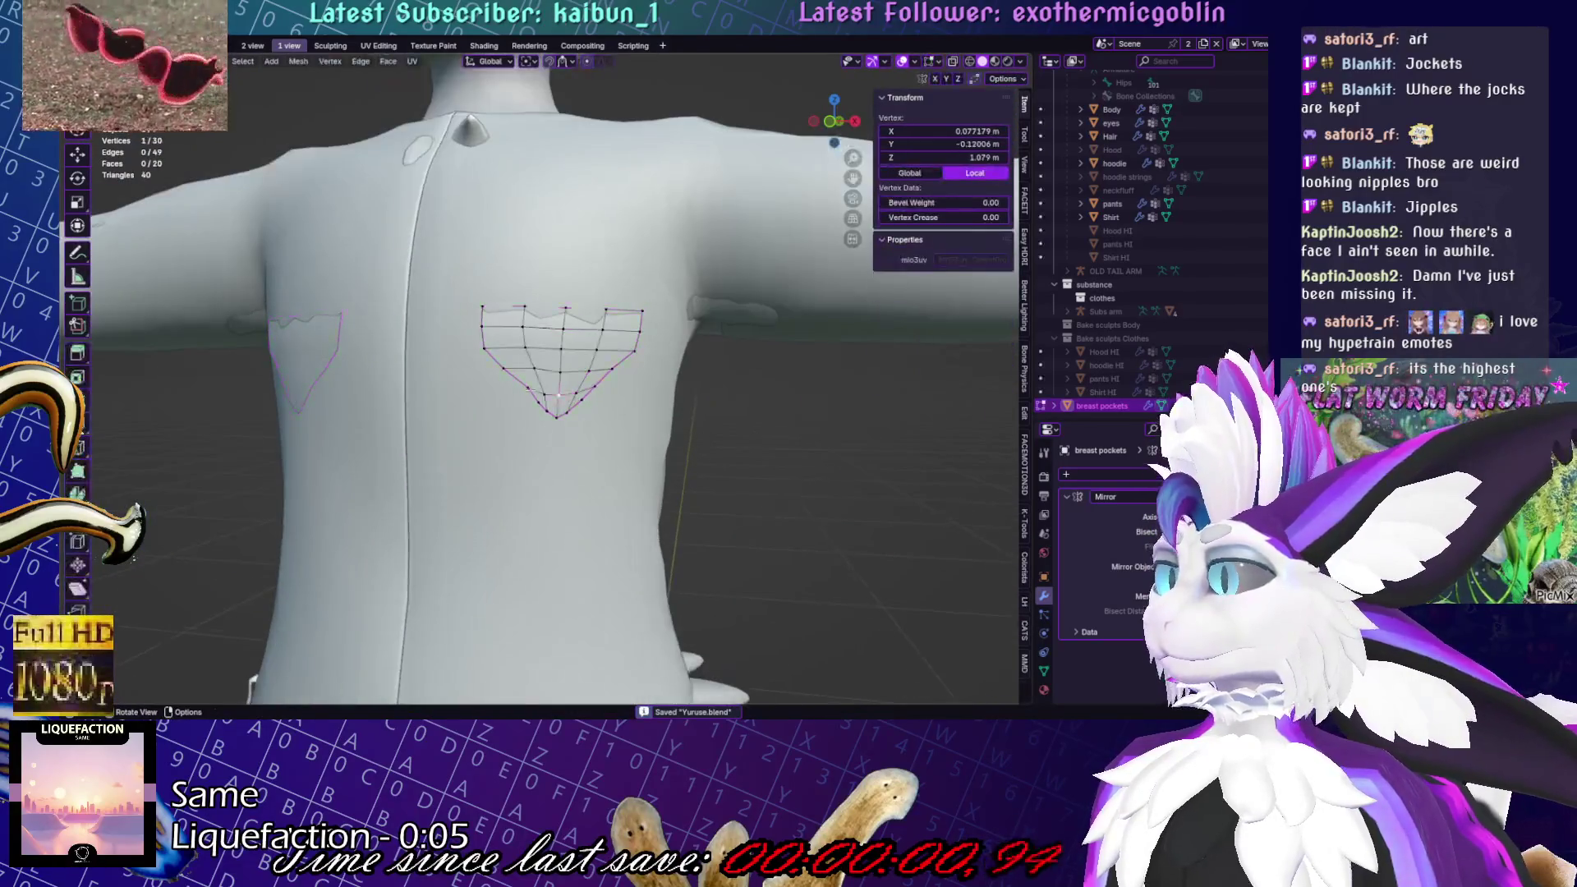
key("g")
left_click(546, 410)
key("alt+a")
scroll(771, 419, "down", 5)
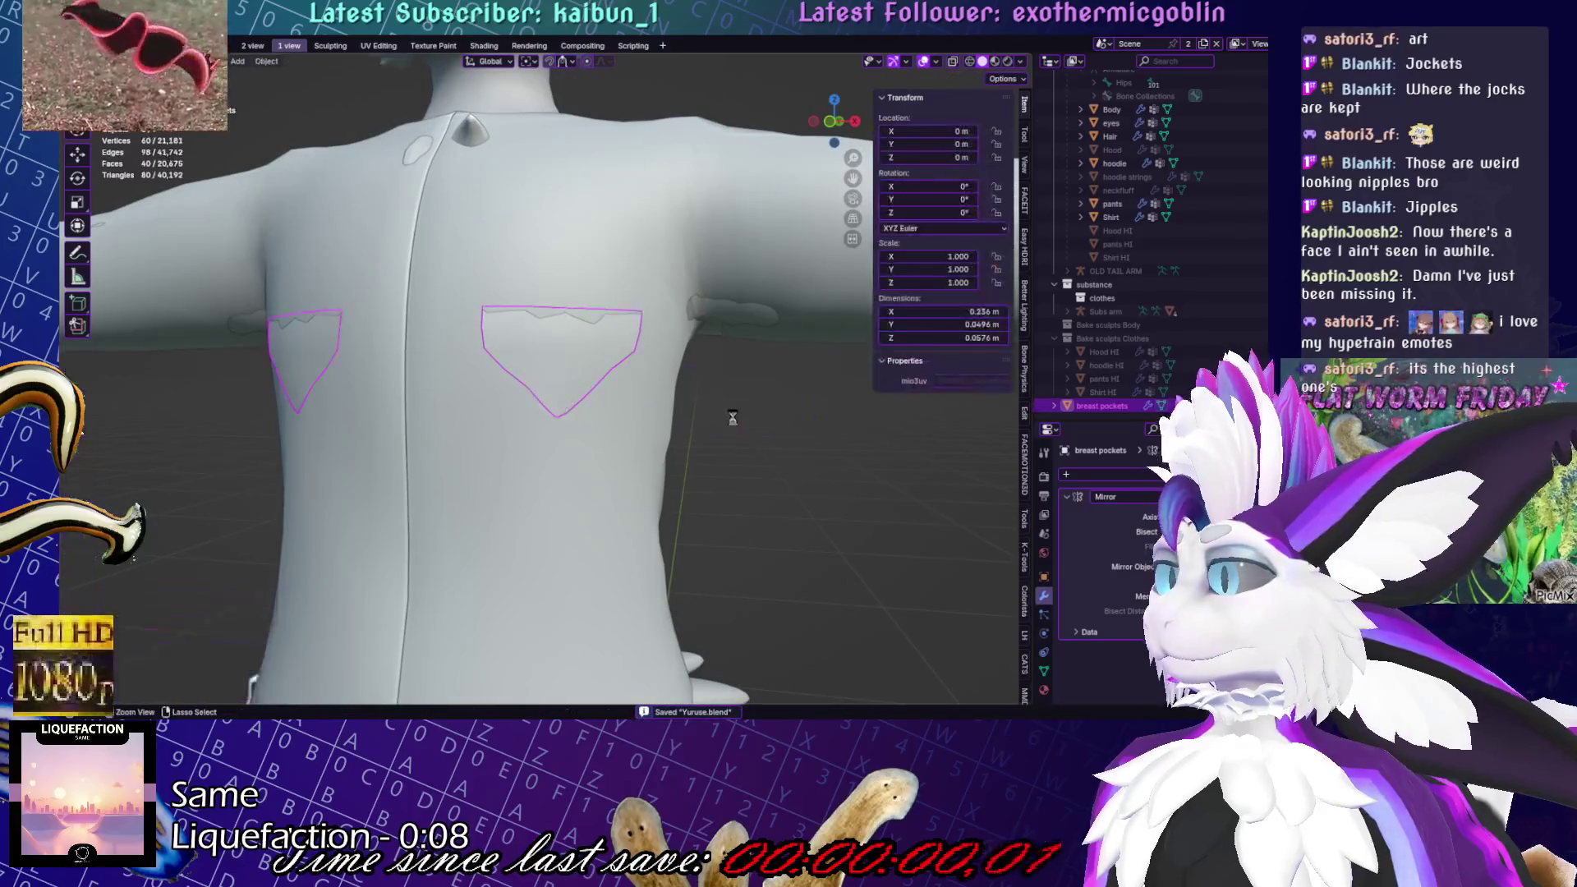
key("ctrl+s")
Select the flap's bottom tip vertices and reposition the pointed tip
scroll(732, 419, "up", 5)
middle_click_drag(733, 419, 588, 405)
mouse_move(616, 380)
left_mouse_down()
mouse_move(521, 431)
mouse_move(599, 422)
left_mouse_up()
key("g")
left_click(533, 393)
key("g")
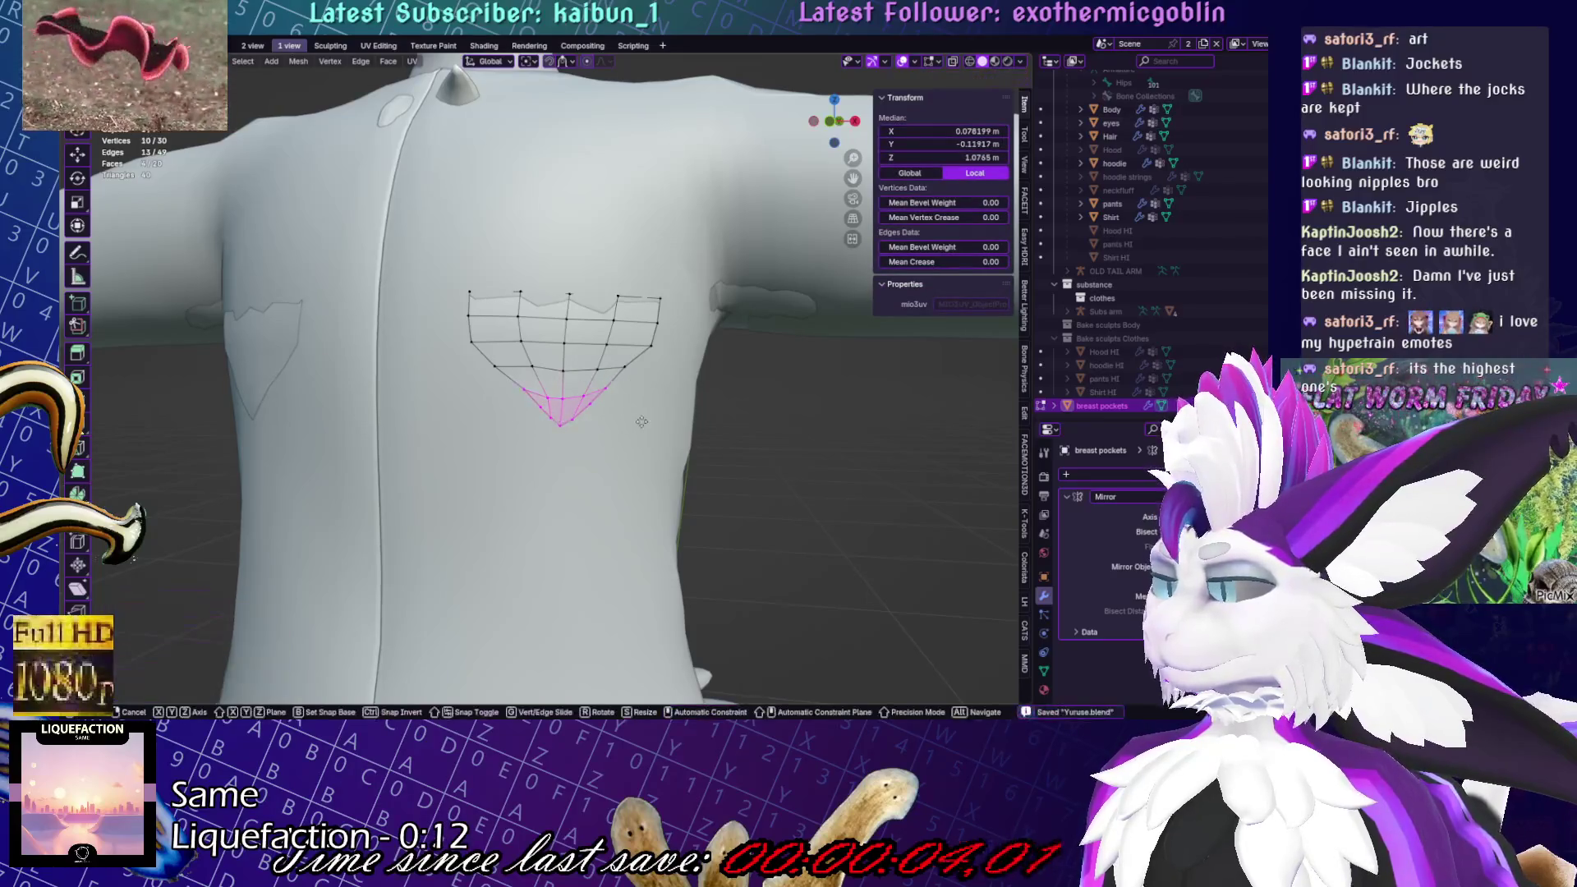
left_click(648, 404)
Adjust a single left-side flap vertex and save the file
left_click(496, 365)
key("g")
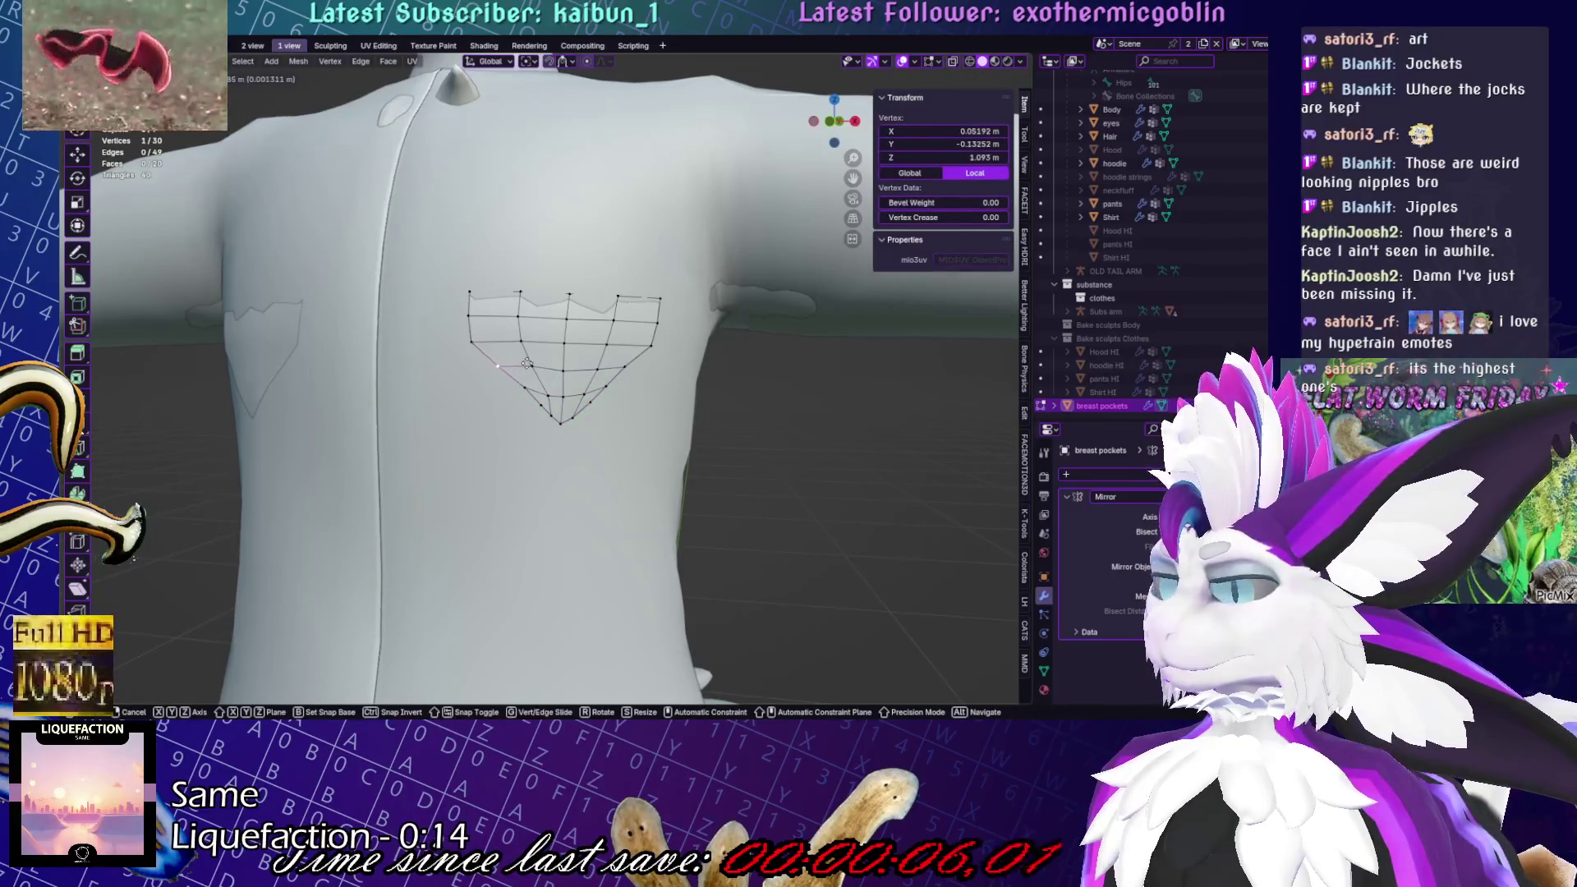
left_click(533, 362)
key("ctrl+s")
scroll(533, 361, "down", 4)
scroll(532, 361, "up", 5)
mouse_move(532, 366)
middle_mouse_down()
mouse_move(539, 403)
mouse_move(897, 312)
middle_mouse_up()
key("g")
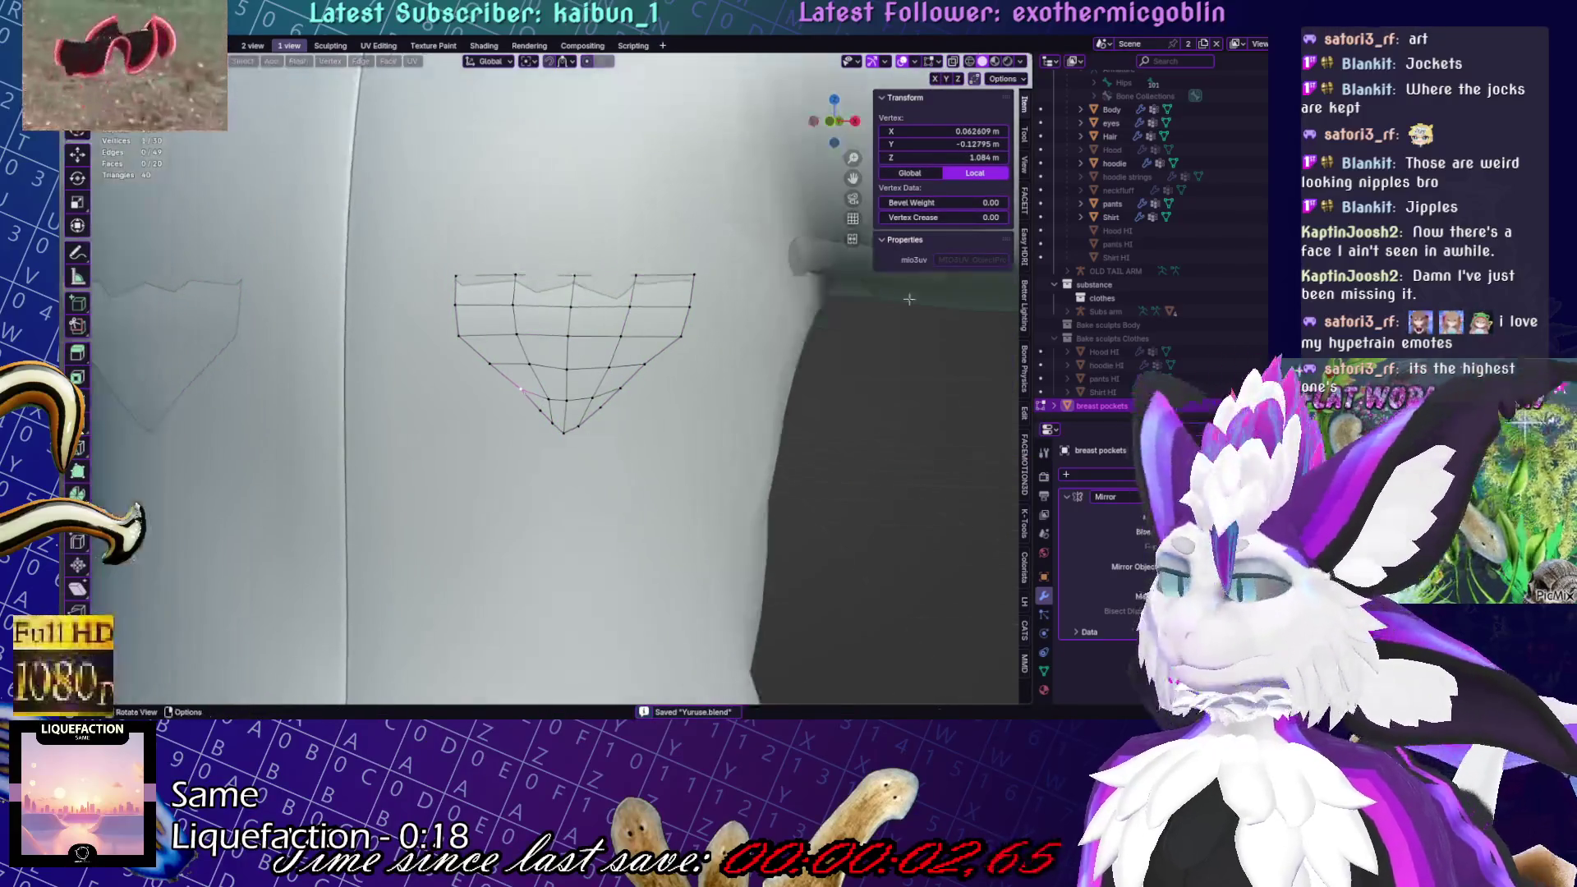
left_click(539, 375)
scroll(539, 376, "down", 5)
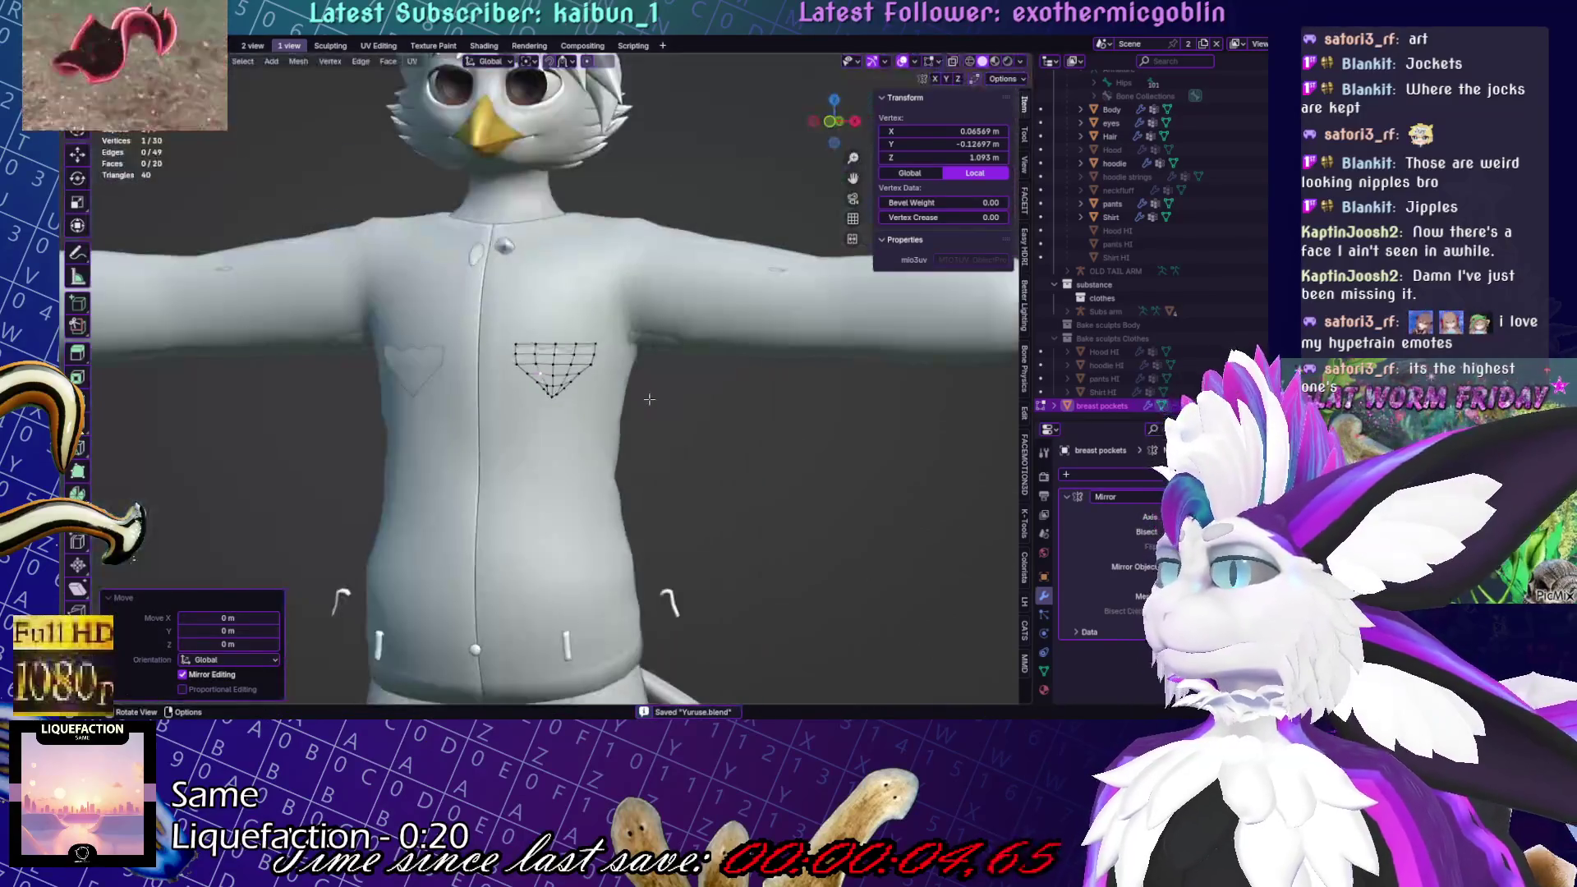
Move the whole flap about 0.356 m along Y, away from the chest
key("a")
middle_click_drag(740, 387, 526, 386)
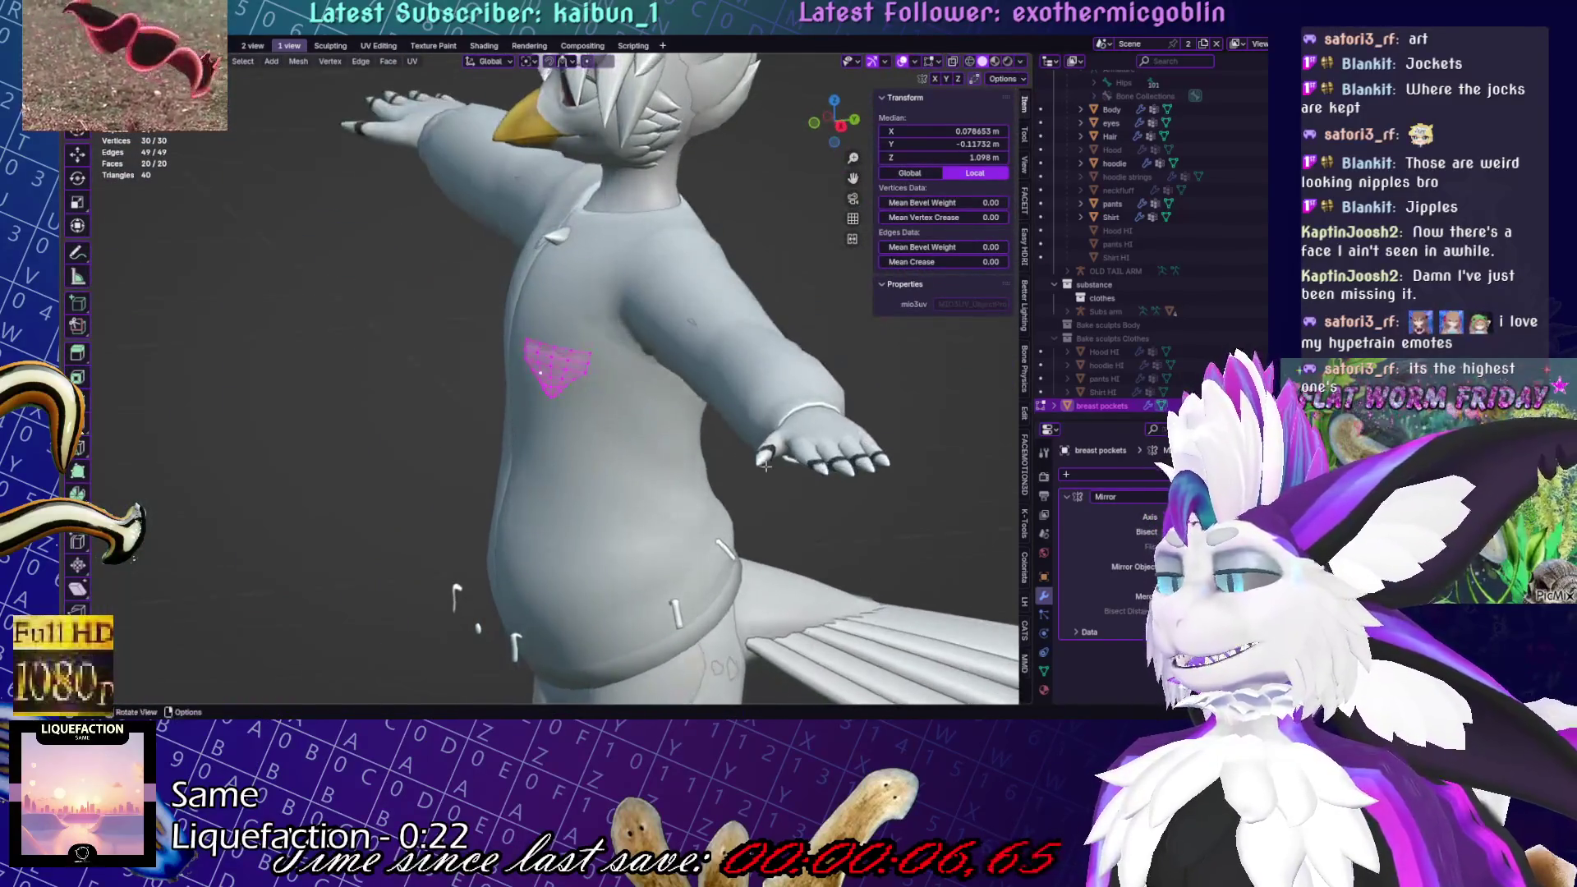
key("g")
key("y")
left_click(675, 581)
right_click(675, 581)
Separate the flap into its own object and rotate it -25.7° around Z
mouse_move(584, 667)
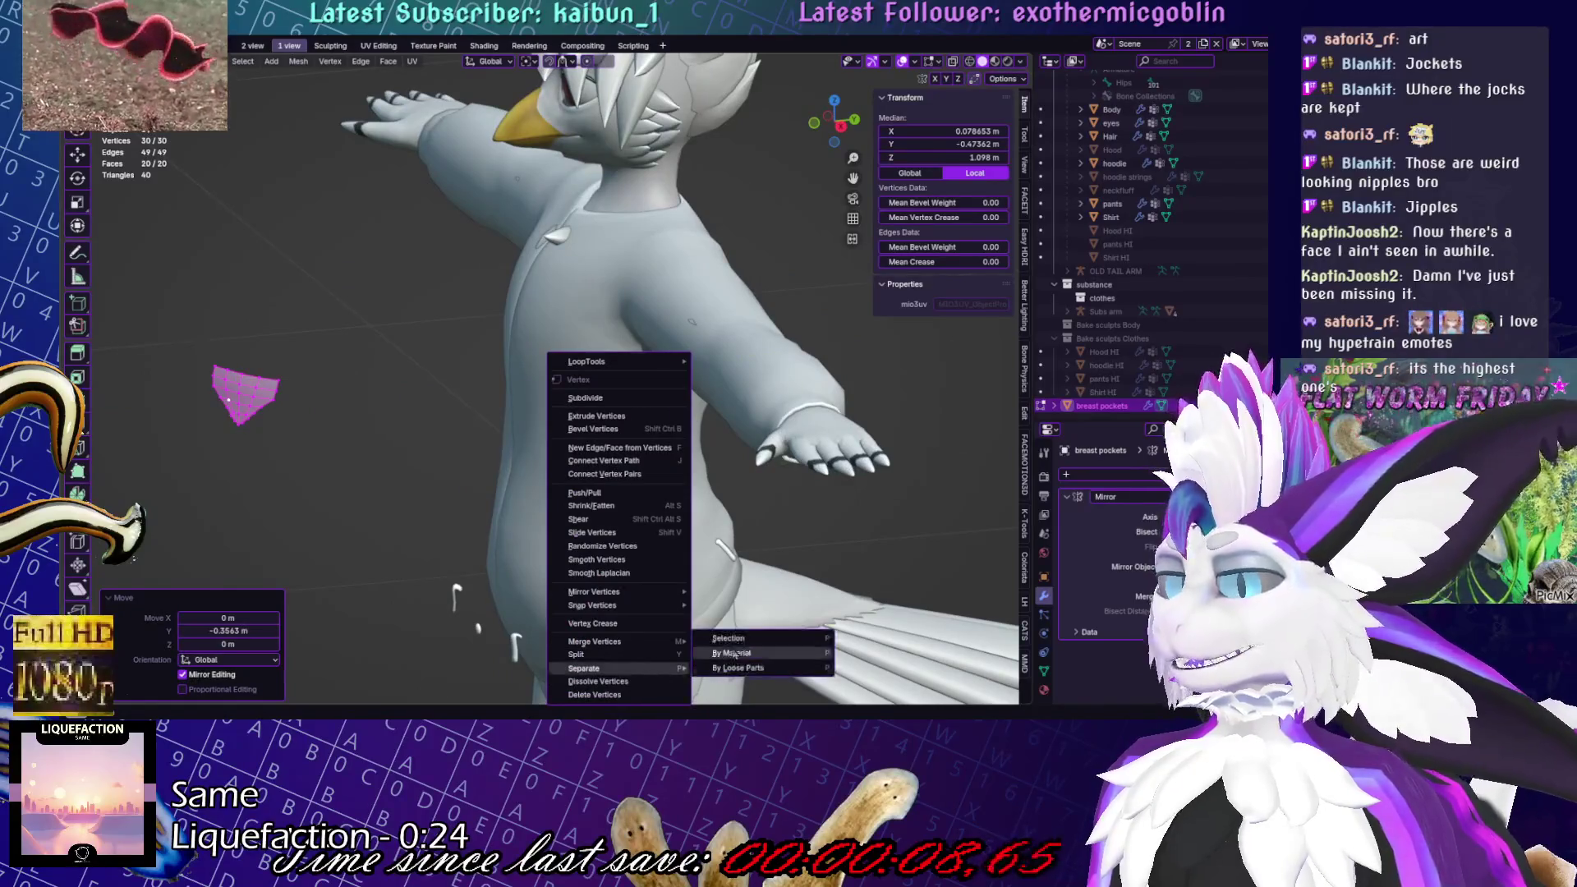
left_click(740, 647)
key("a")
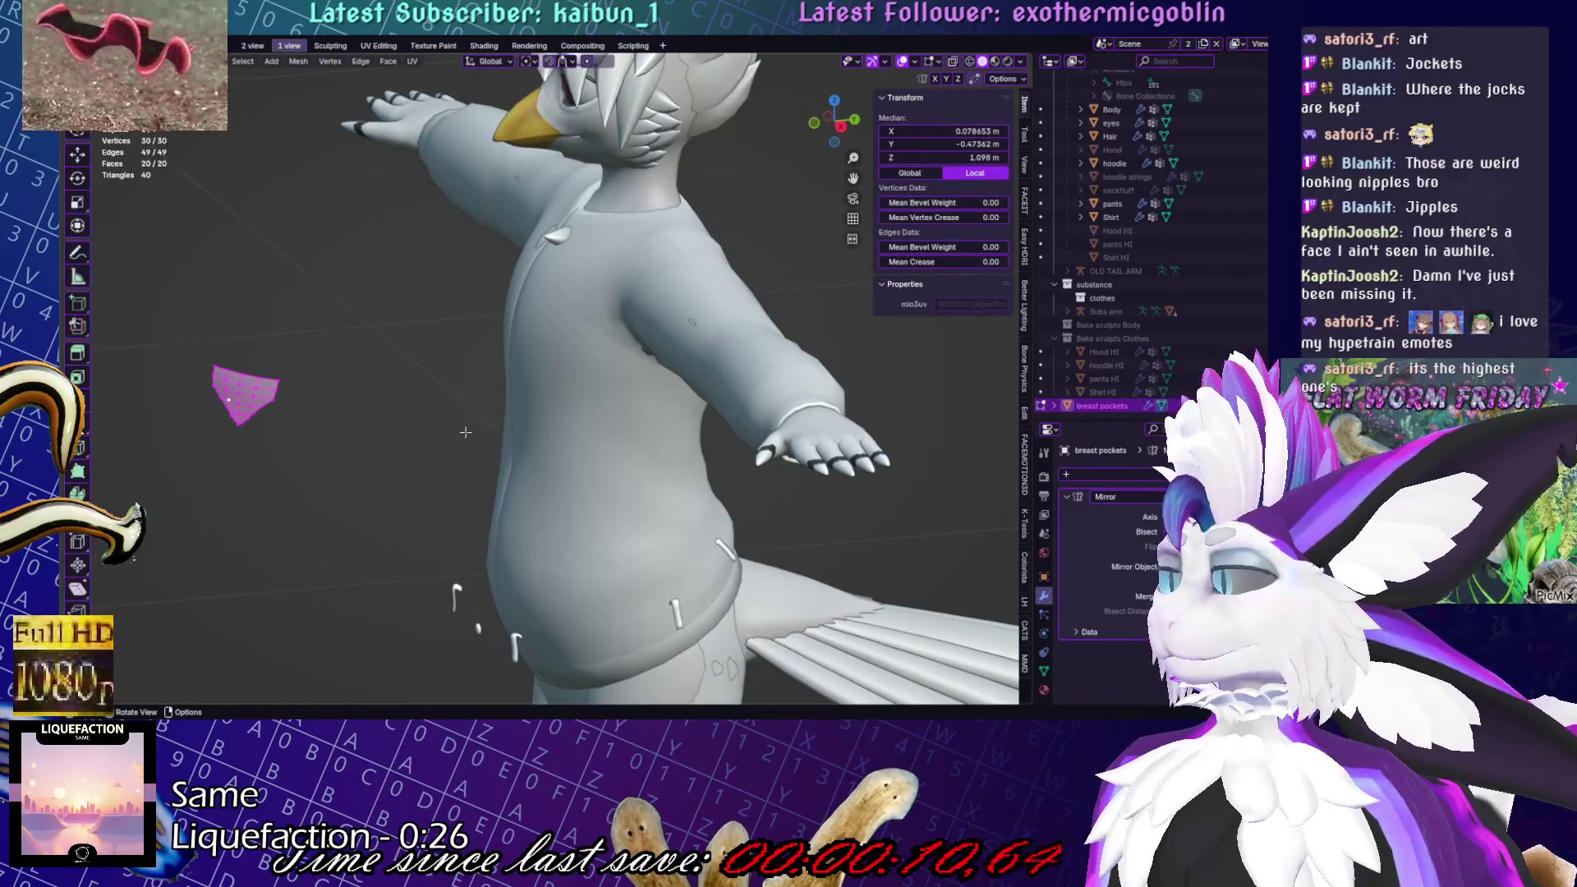
key("r")
key("z")
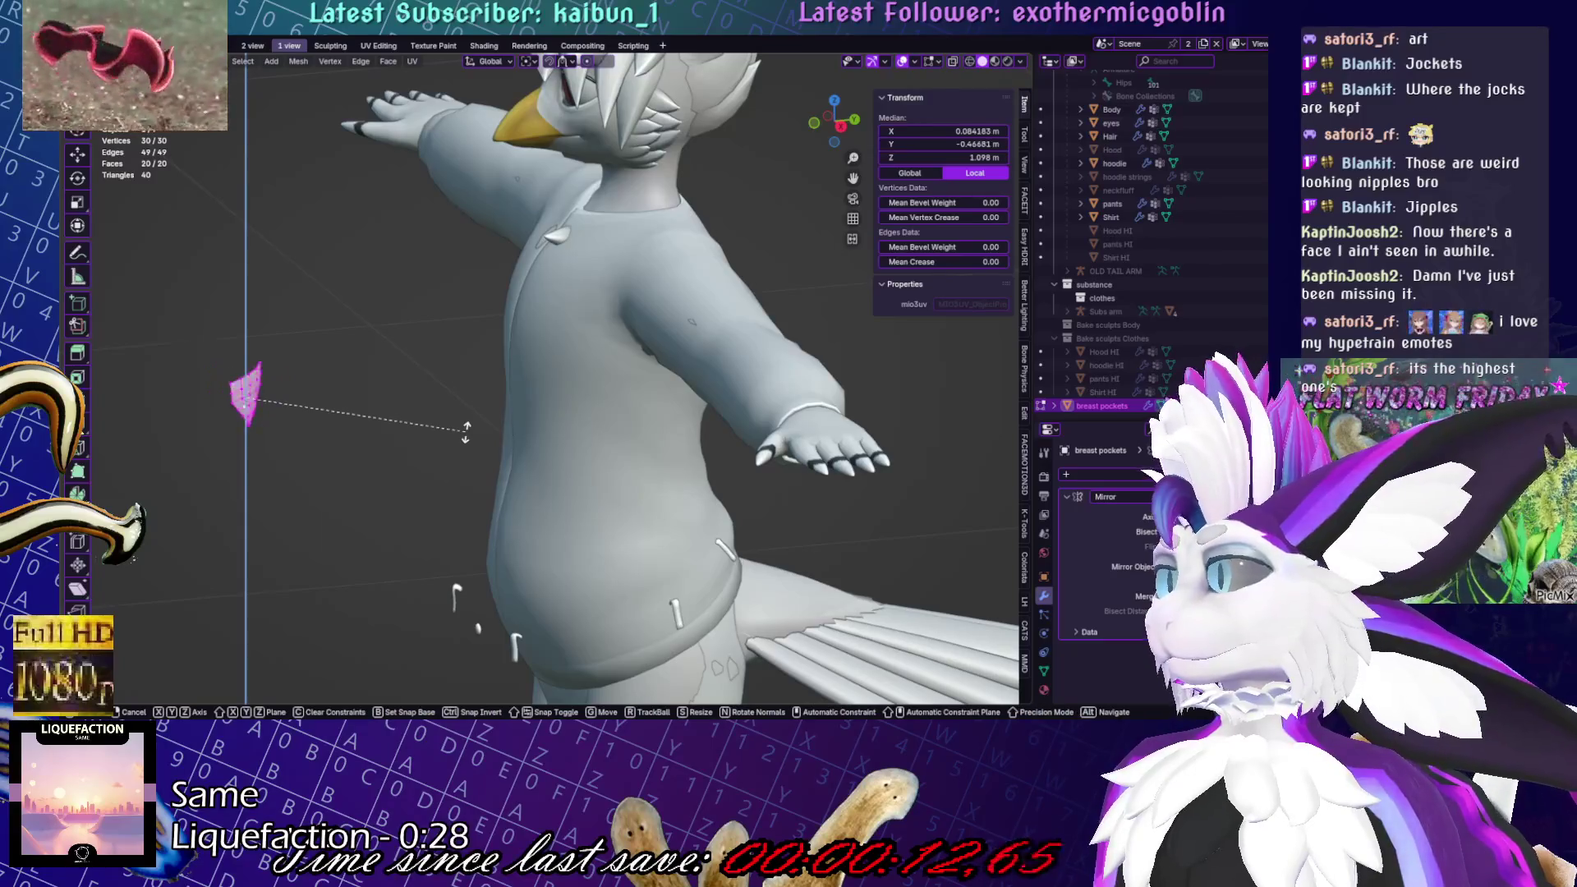
left_click(466, 427)
middle_click_drag(466, 427, 466, 431)
middle_click_drag(786, 282, 788, 460)
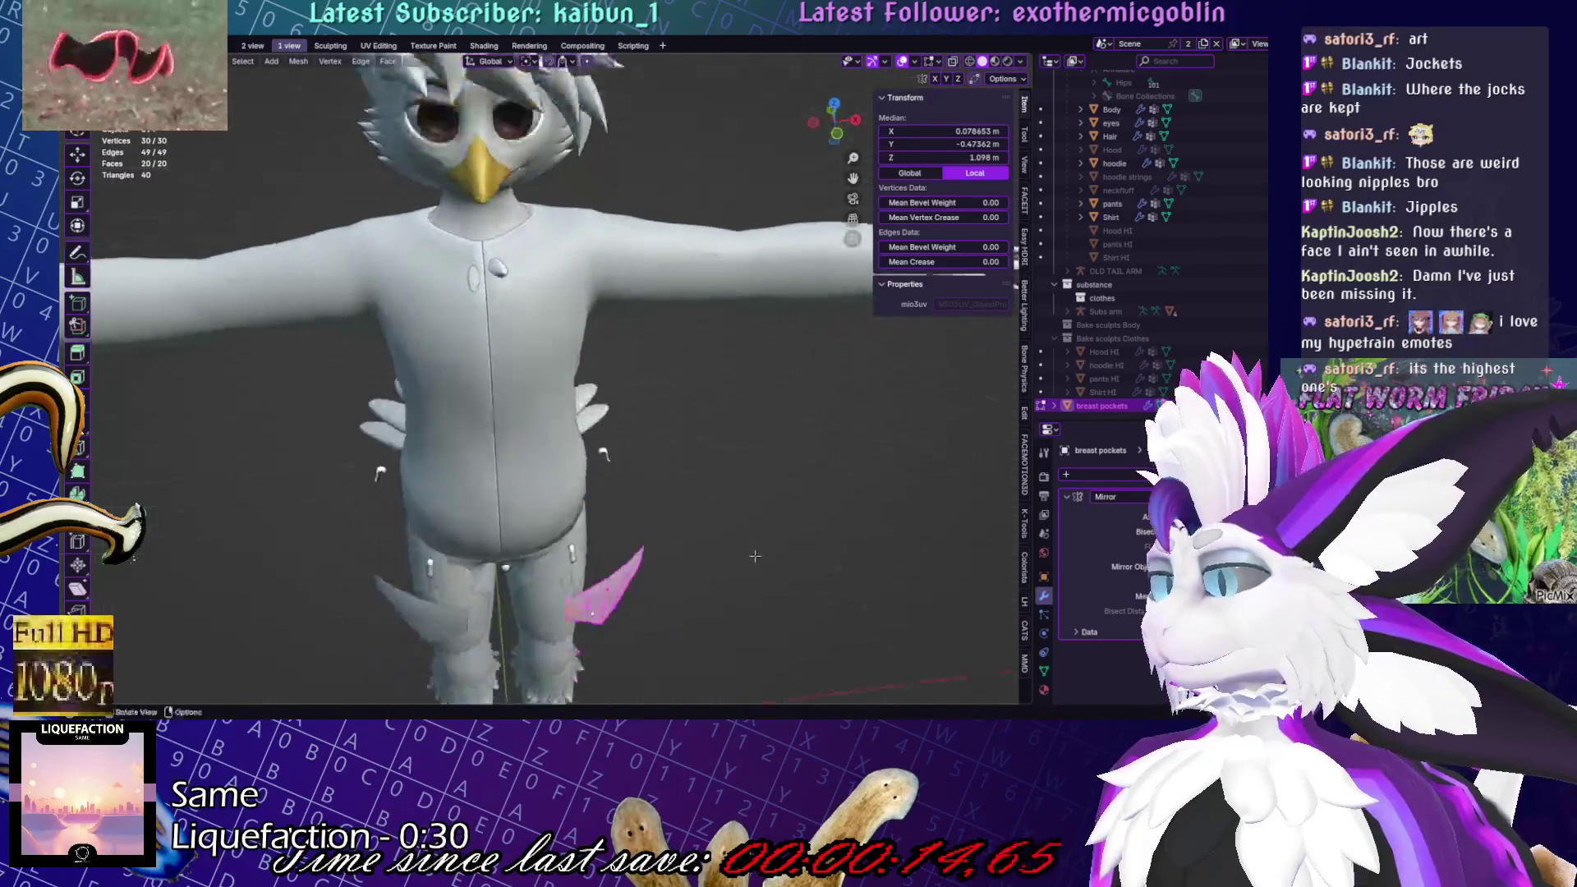
key("r")
key("z")
left_click(793, 627)
In front view, flatten the flap to zero depth along Y and frame it
key("KP_1")
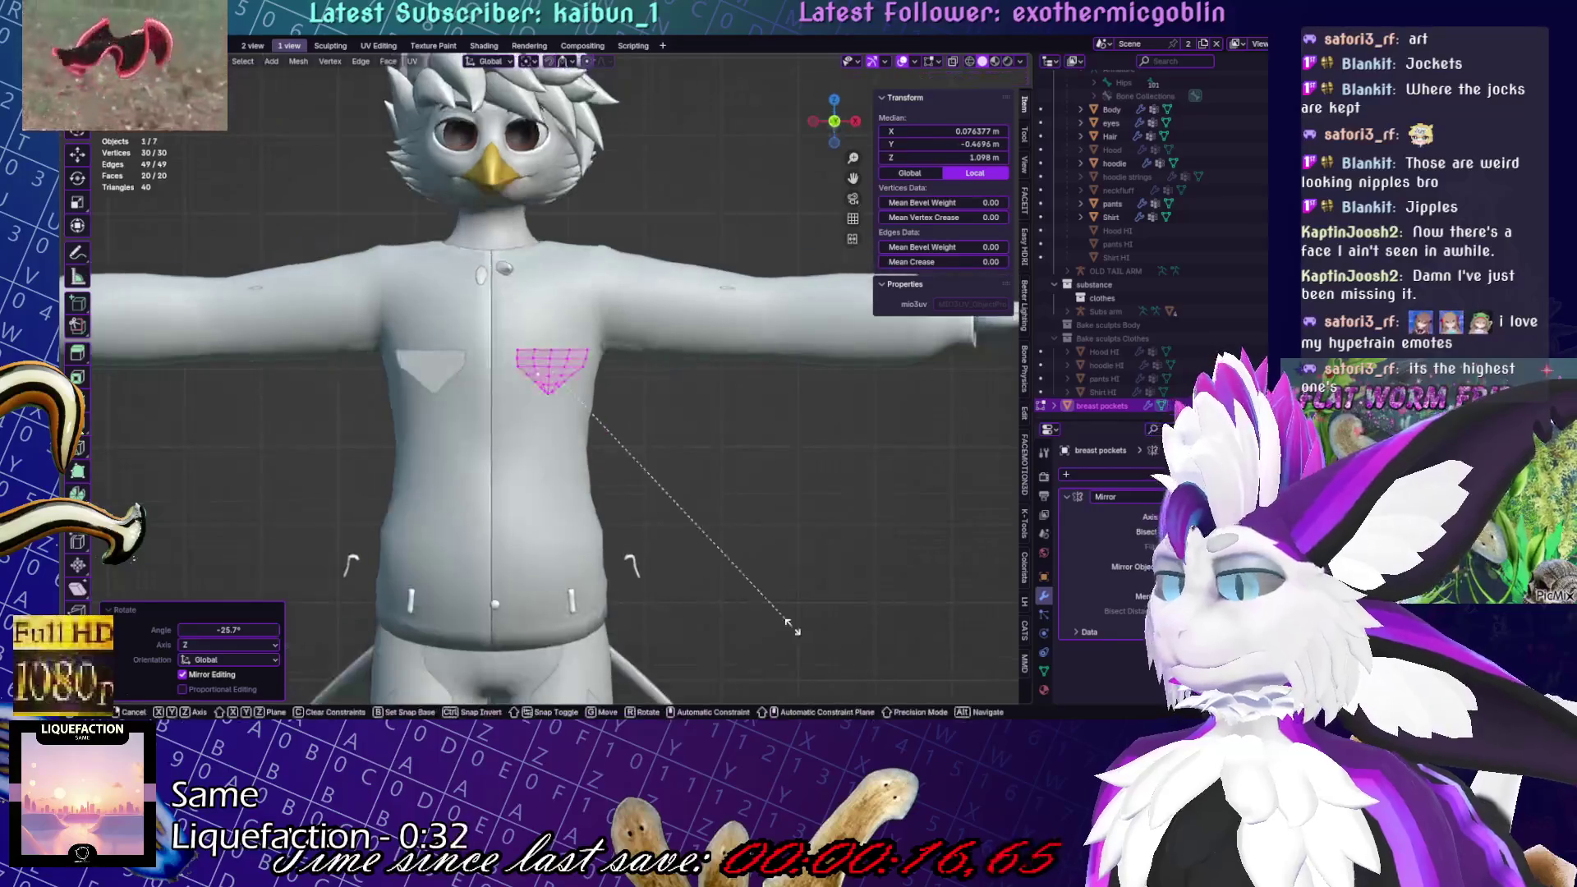
key("s")
key("y")
key("0")
key("Return")
key("KP_Decimal")
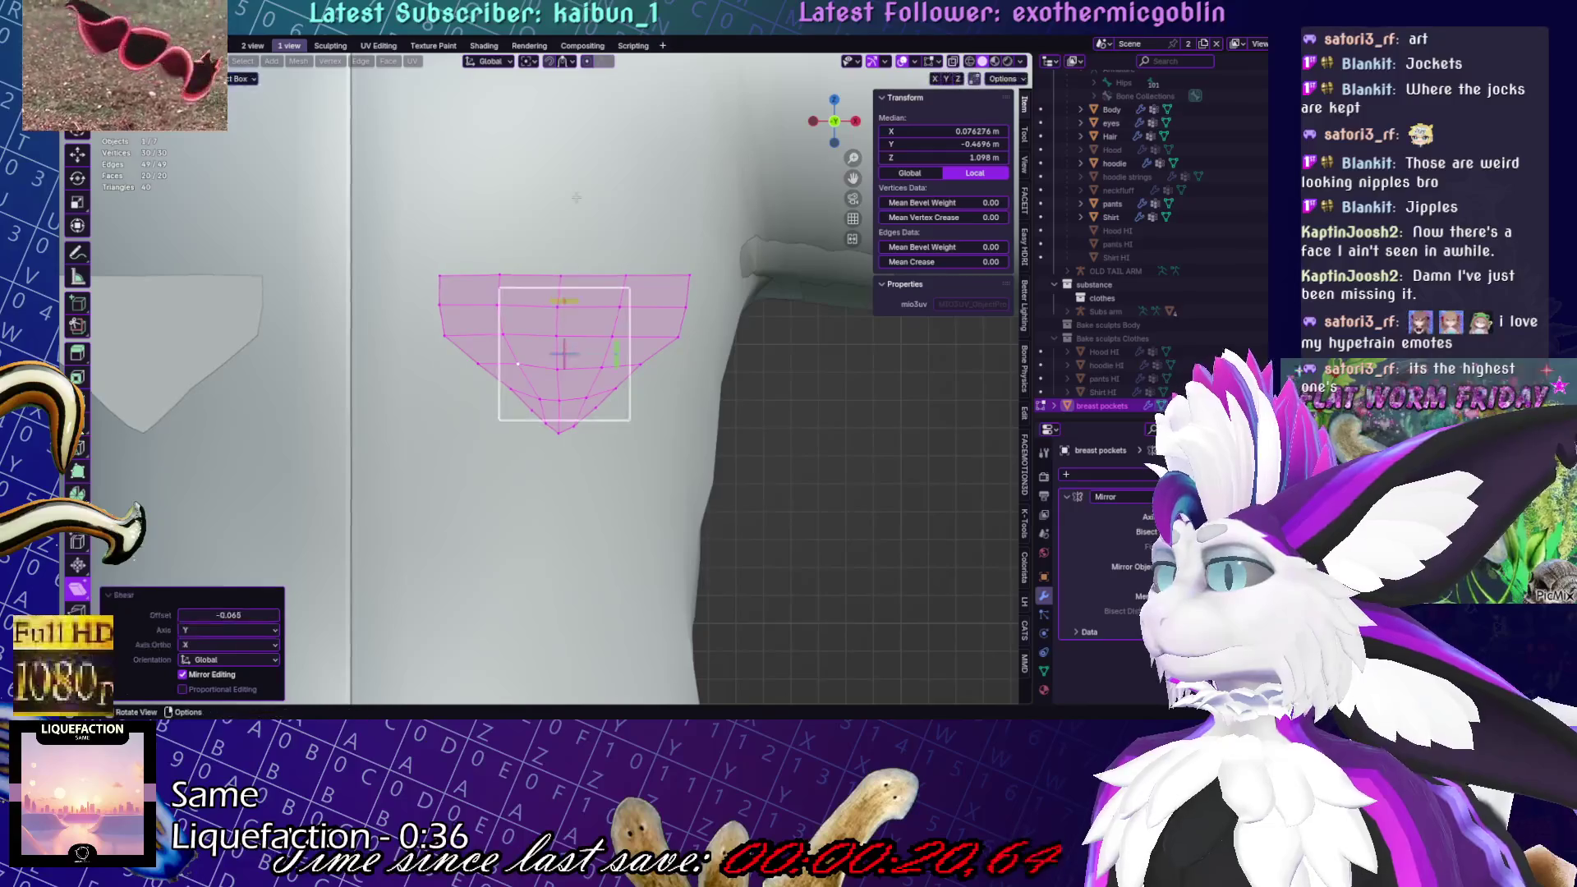
Delete the flap's left half and shift the remaining half right along X
left_click(558, 384, "alt")
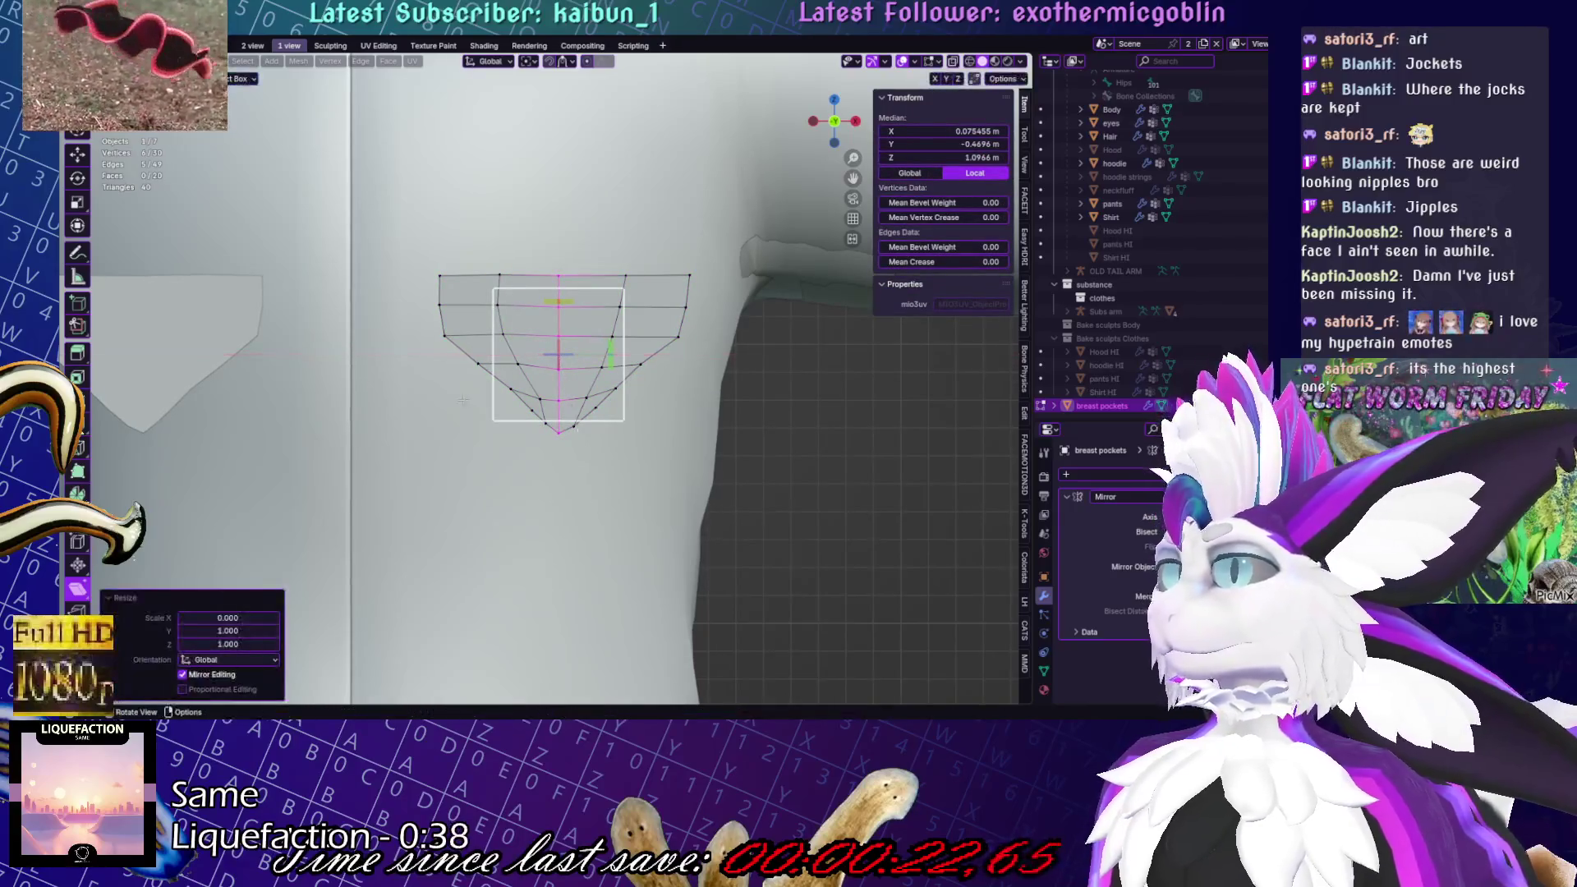
left_click(410, 157)
left_click_drag(552, 497, 552, 497)
key("x")
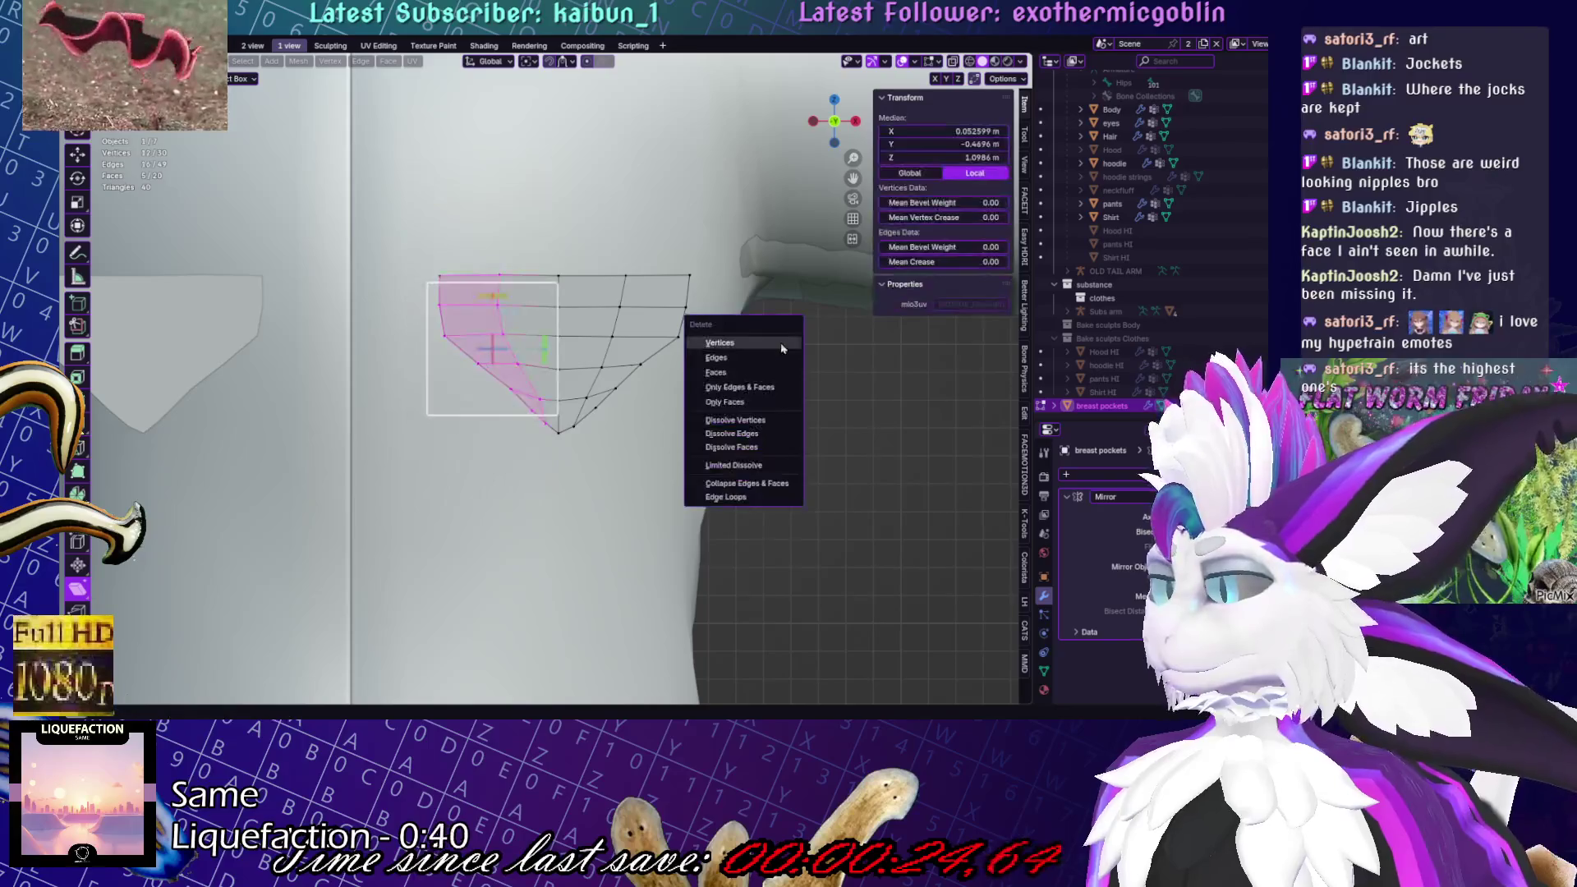
left_click(739, 333)
key("a")
key("g")
key("x")
left_click(588, 423)
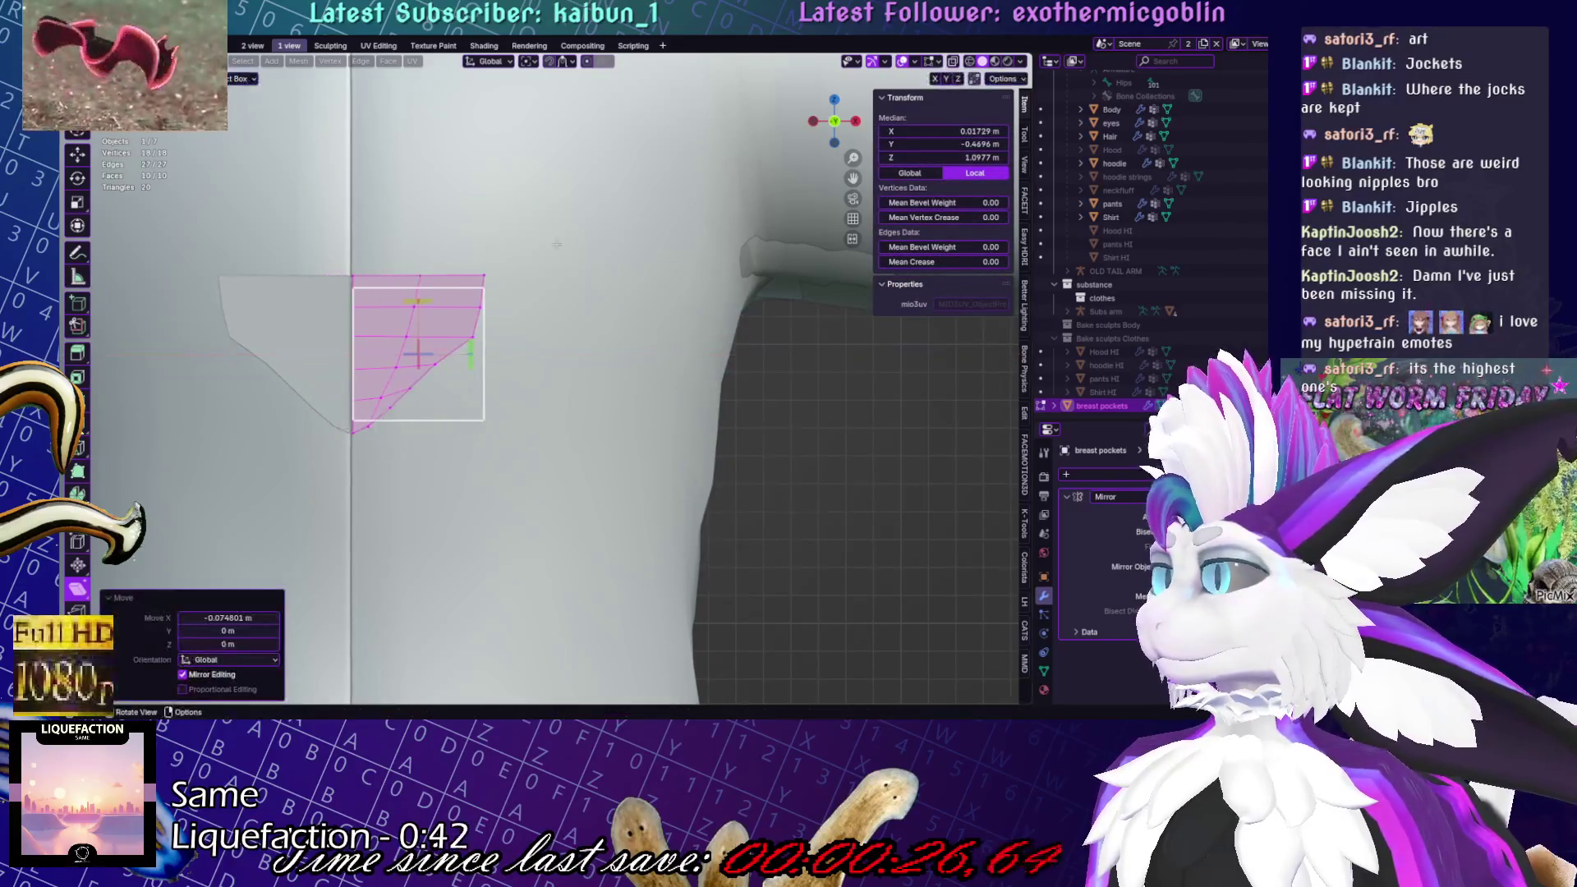
Reshape the flap's bottom: nudge the bottom vertex and rotate the bottom edge 8.4°
key("KP_Decimal")
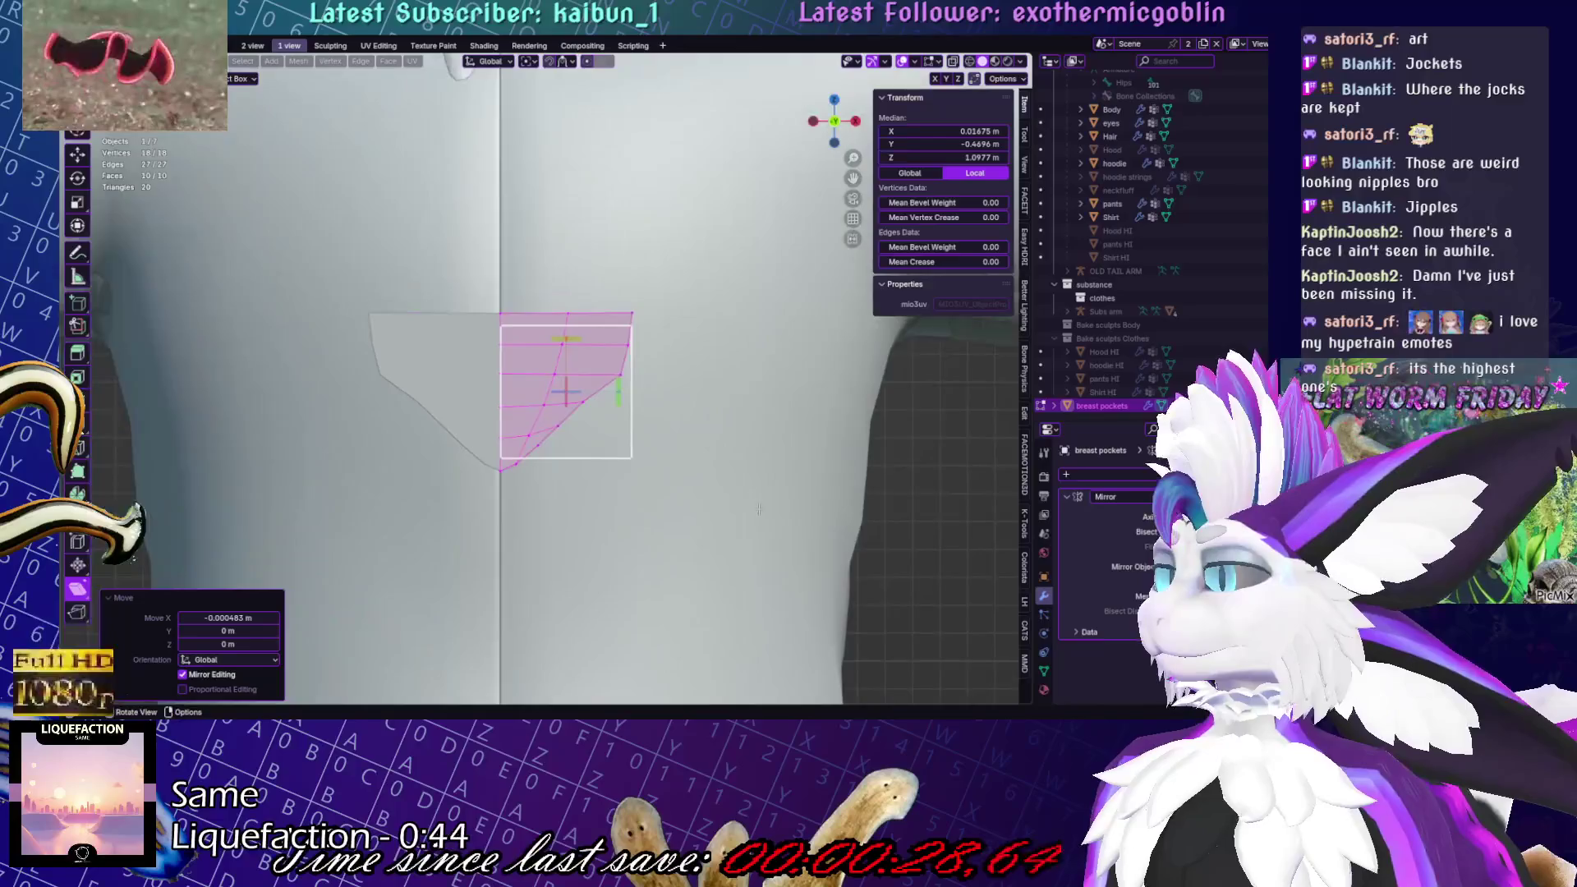
left_click(526, 544)
left_click_drag(473, 494, 575, 632)
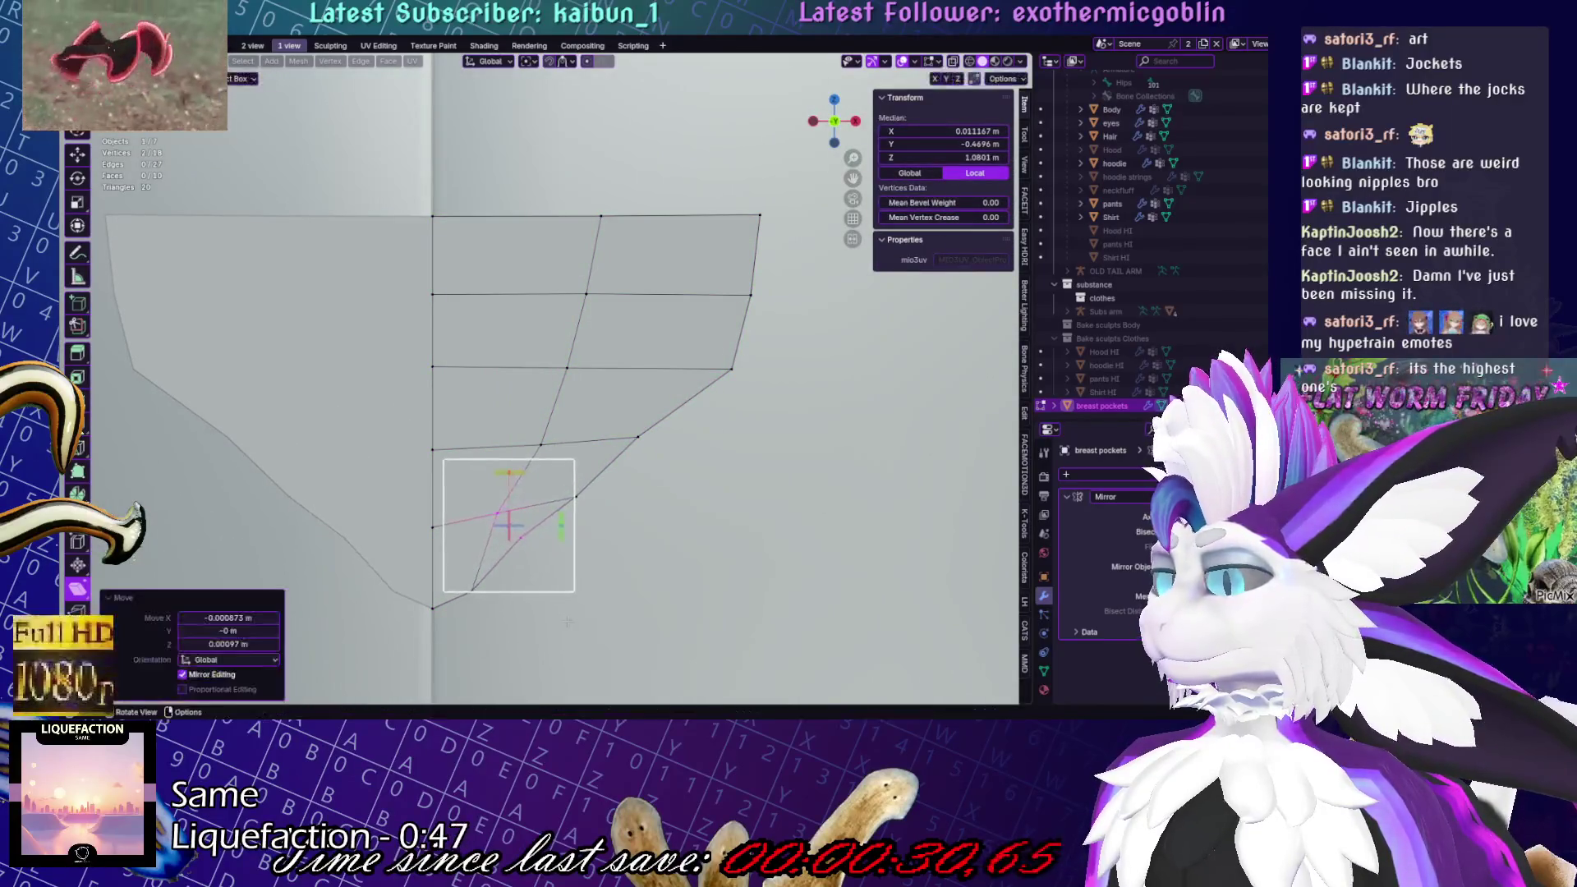
left_click_drag(528, 538, 514, 569)
left_click_drag(598, 540, 616, 527)
key("r")
left_click(526, 538)
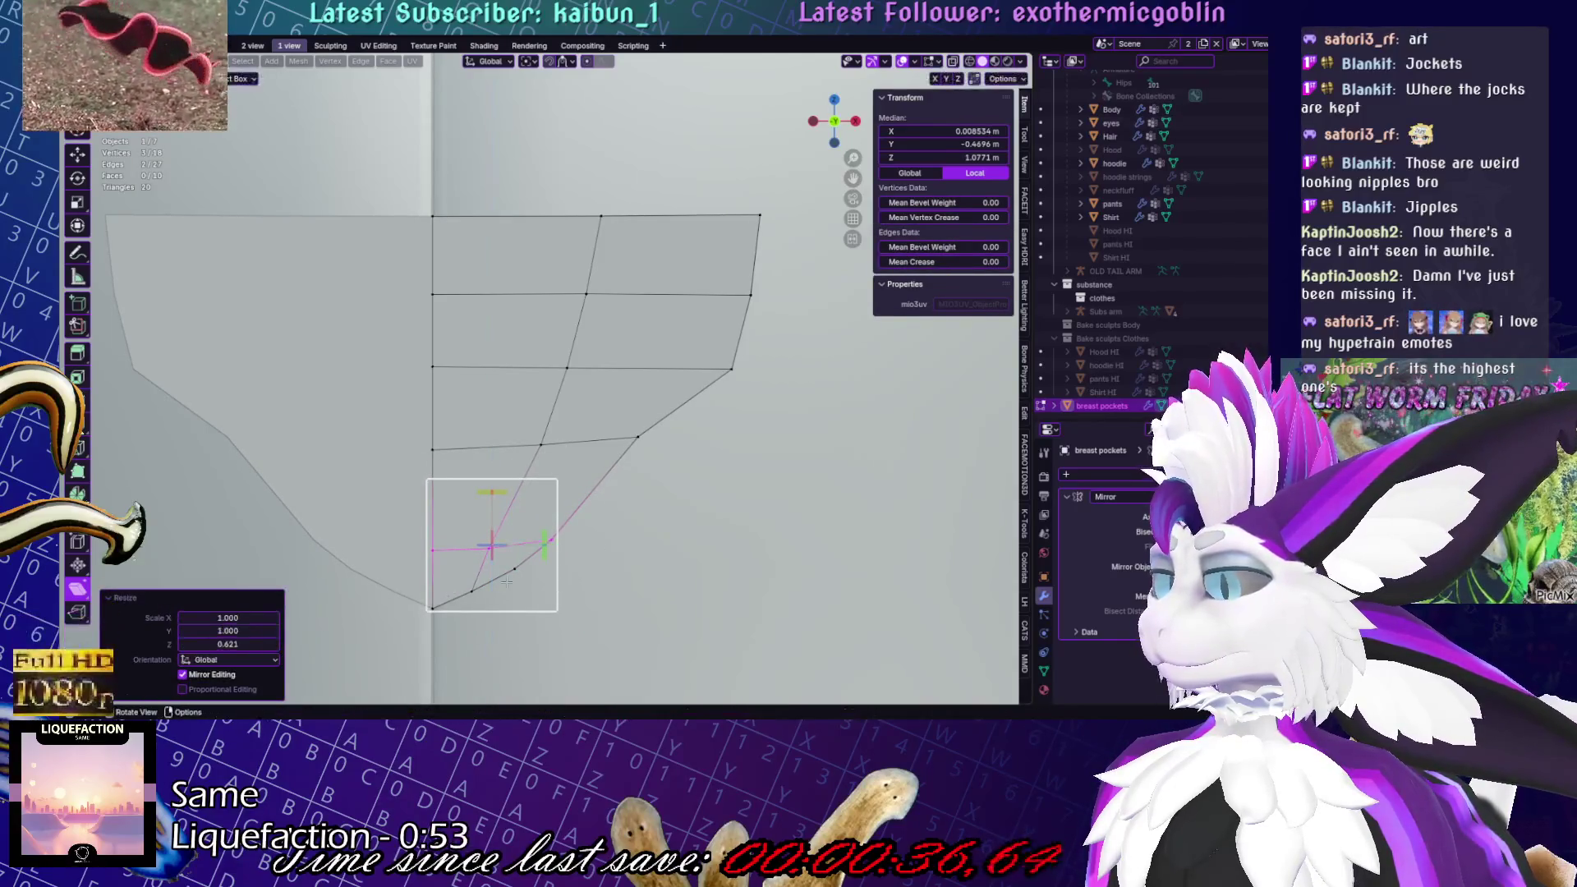
left_click(471, 591)
left_click_drag(471, 591, 474, 595)
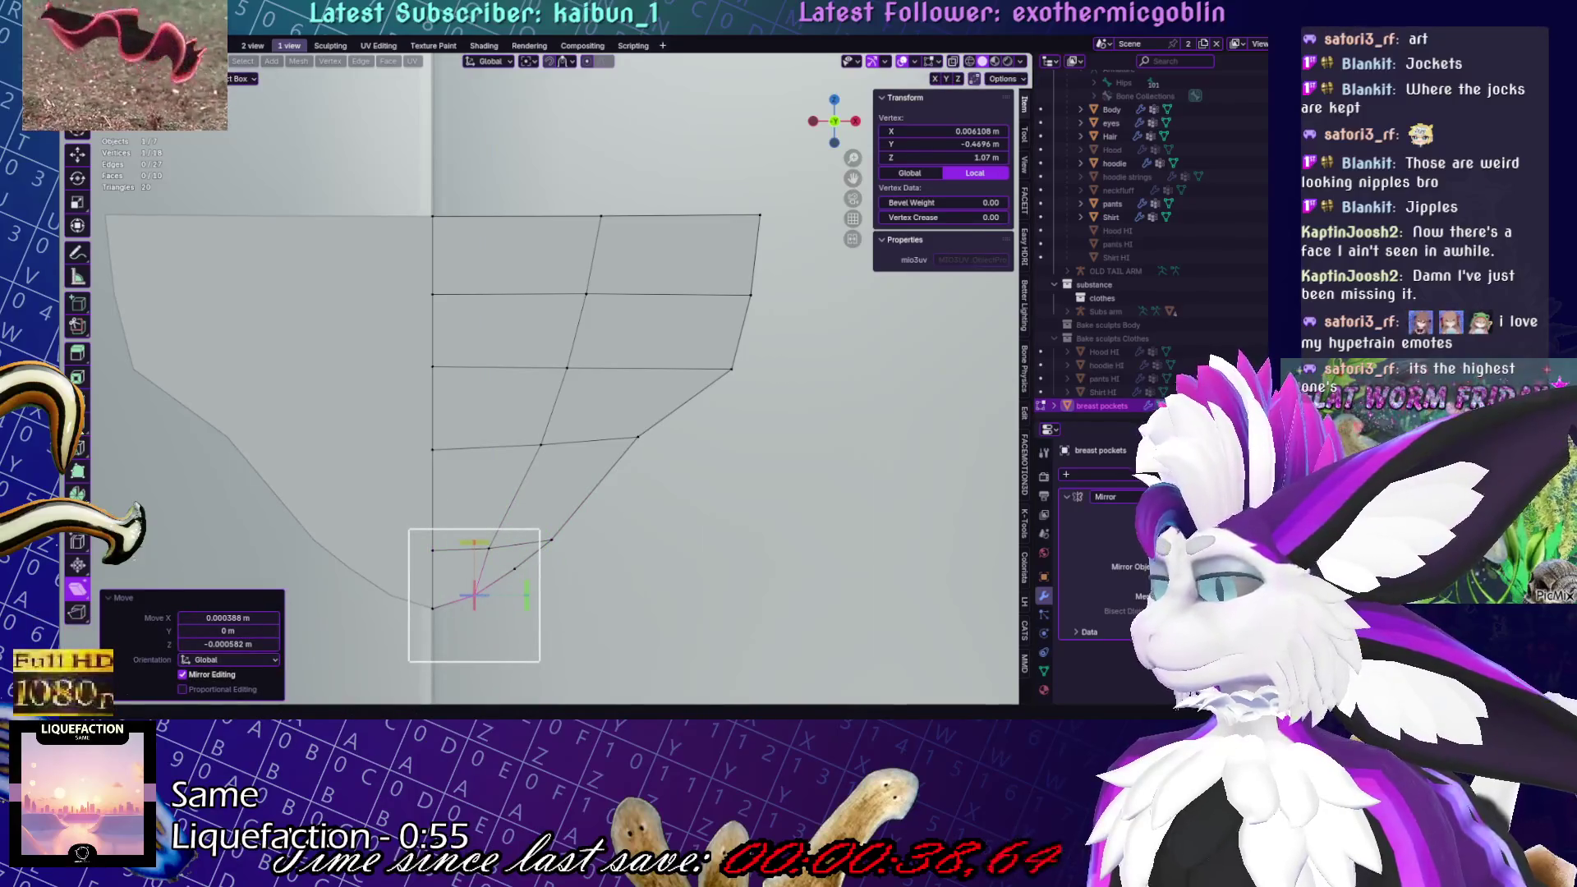
key("g")
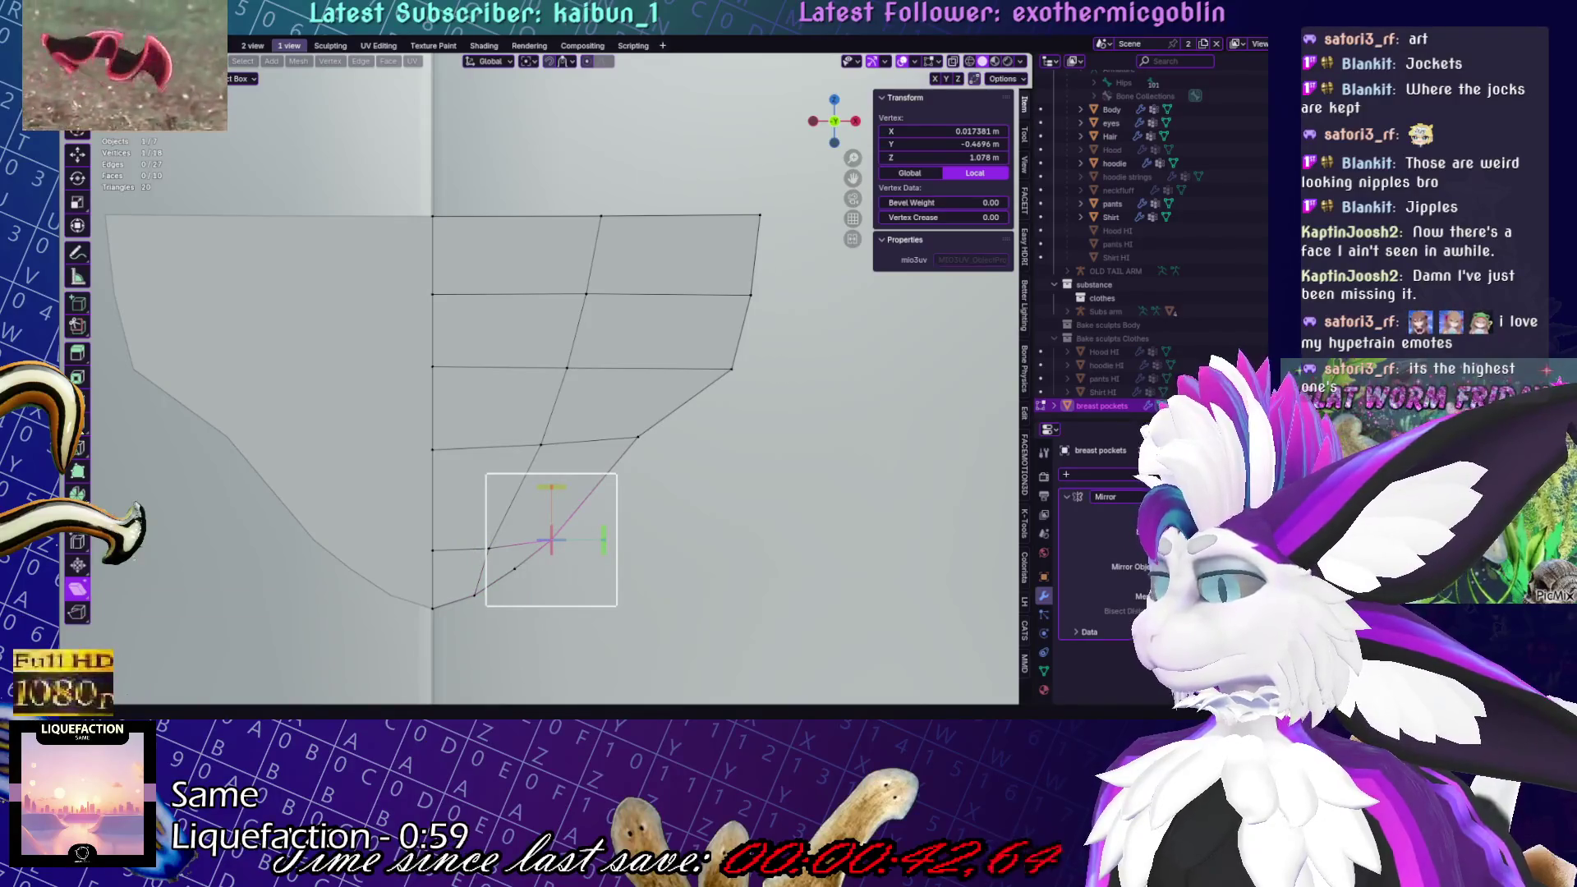
left_click(509, 537)
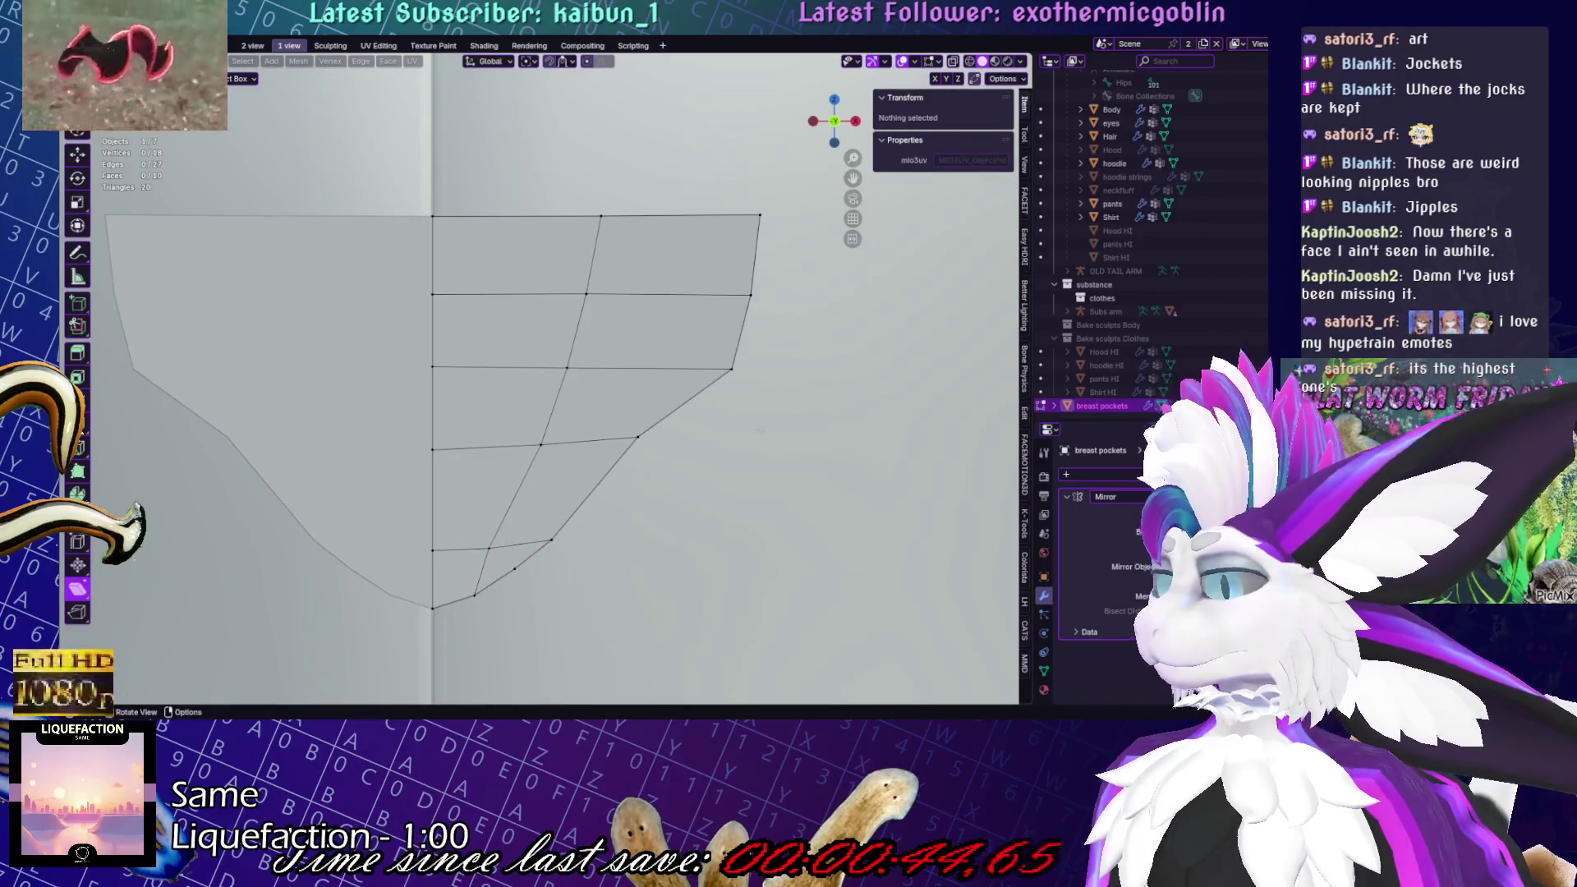
Dissolve the edges around the lower-right face and flatten the horizontal edge loop level
mouse_move(613, 439)
left_mouse_down()
mouse_move(617, 398)
mouse_move(563, 486)
mouse_move(476, 442)
left_mouse_up()
key("x")
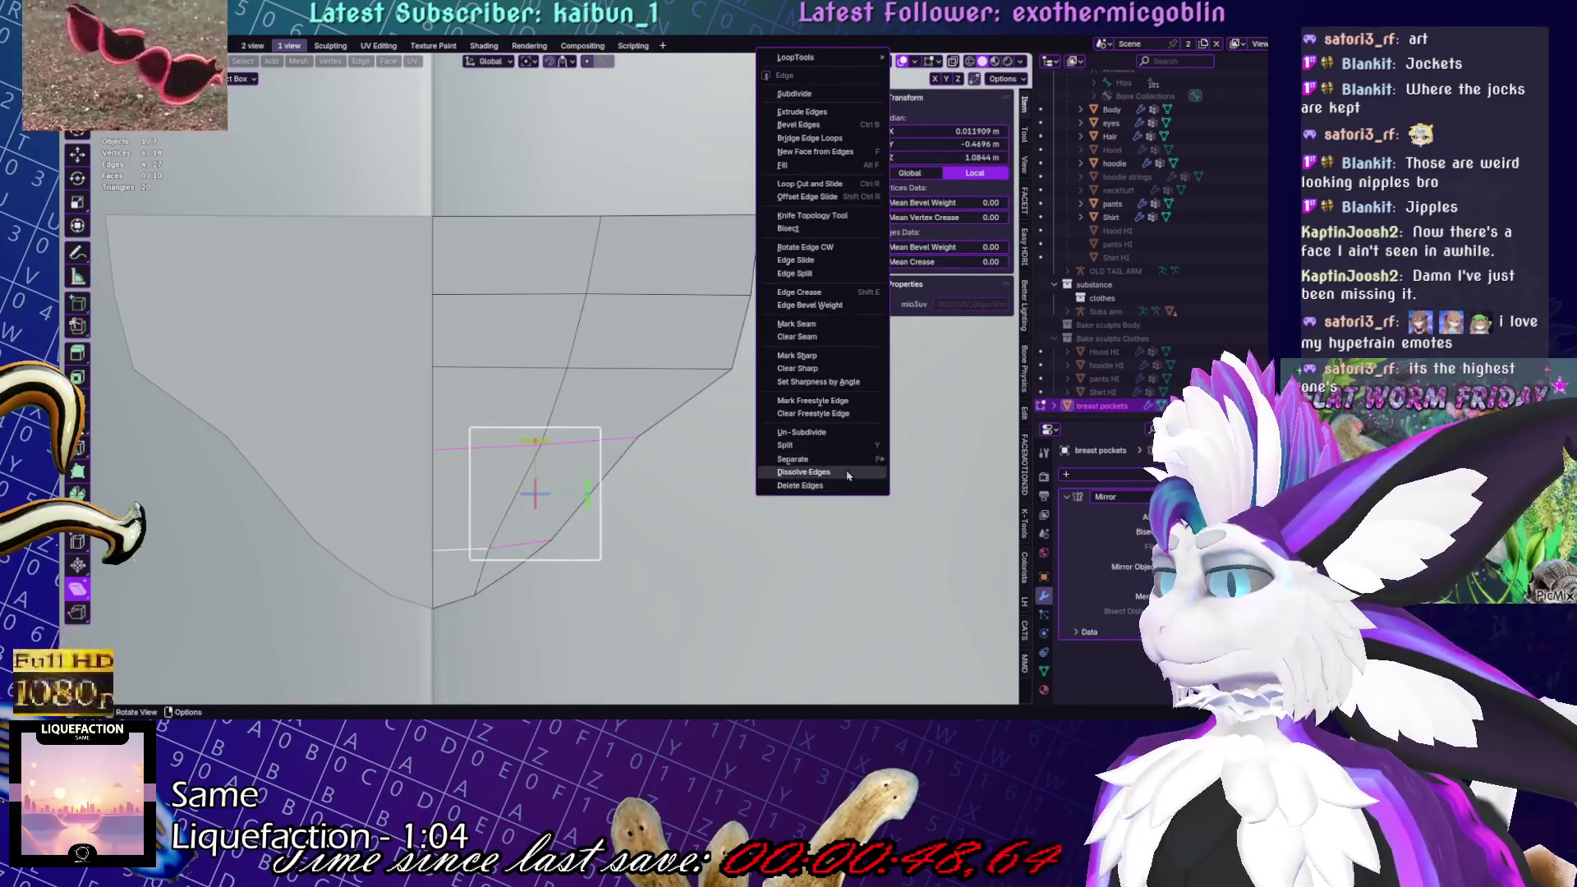
key("Return")
left_click(606, 371, "alt")
key("s")
key("z")
key("0")
key("Return")
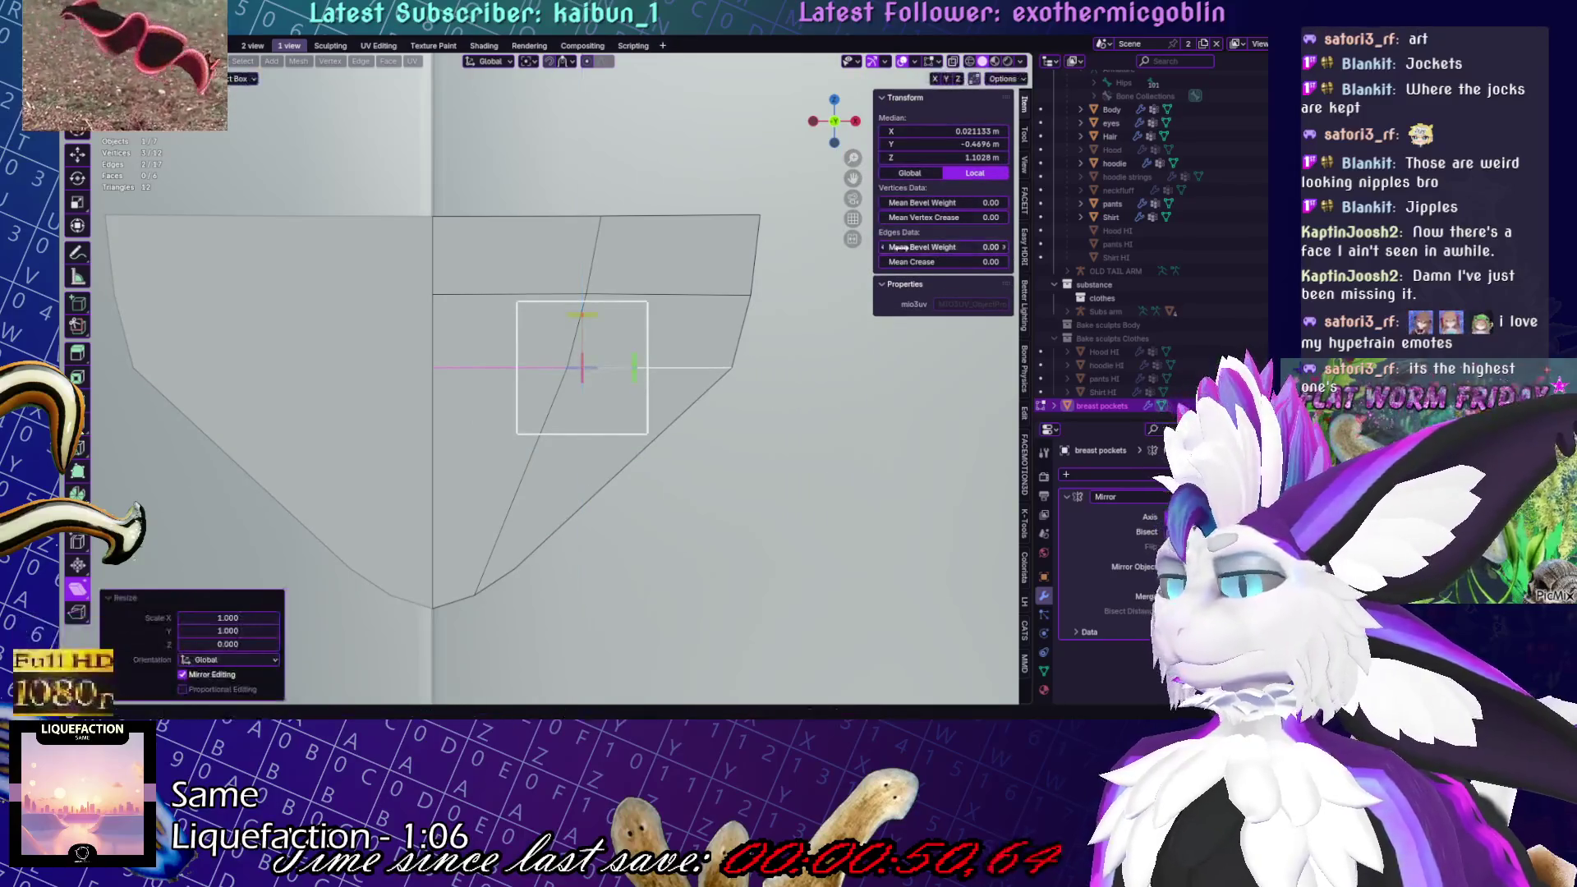
Slide a lower-edge vertex toward the tip and slightly nudge the pointed tip vertex
left_click_drag(449, 588, 485, 586)
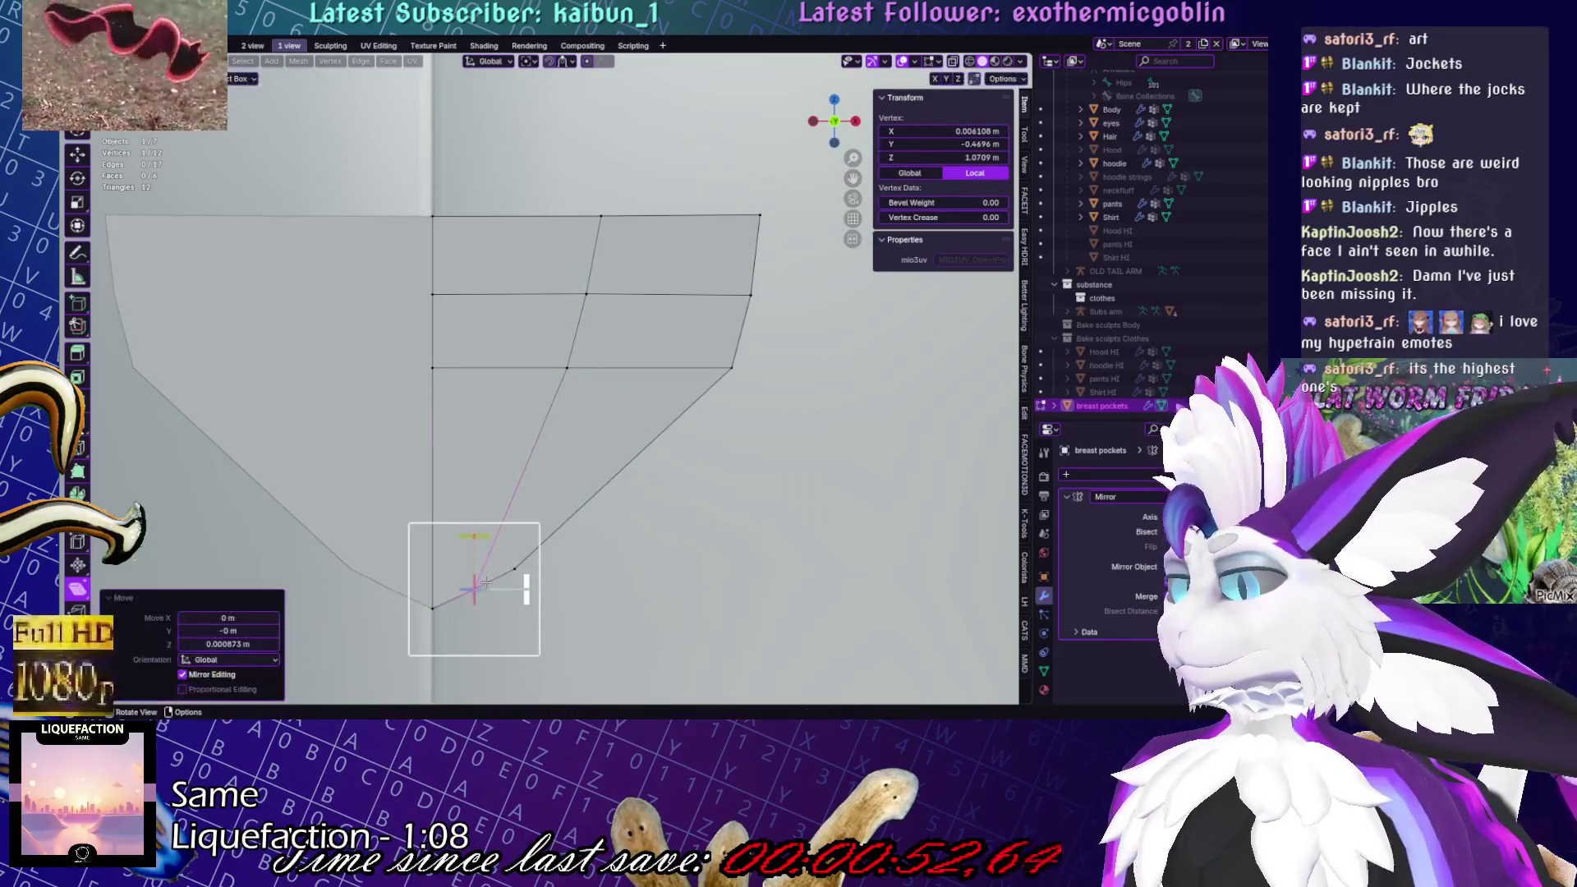
left_click_drag(583, 241, 604, 312)
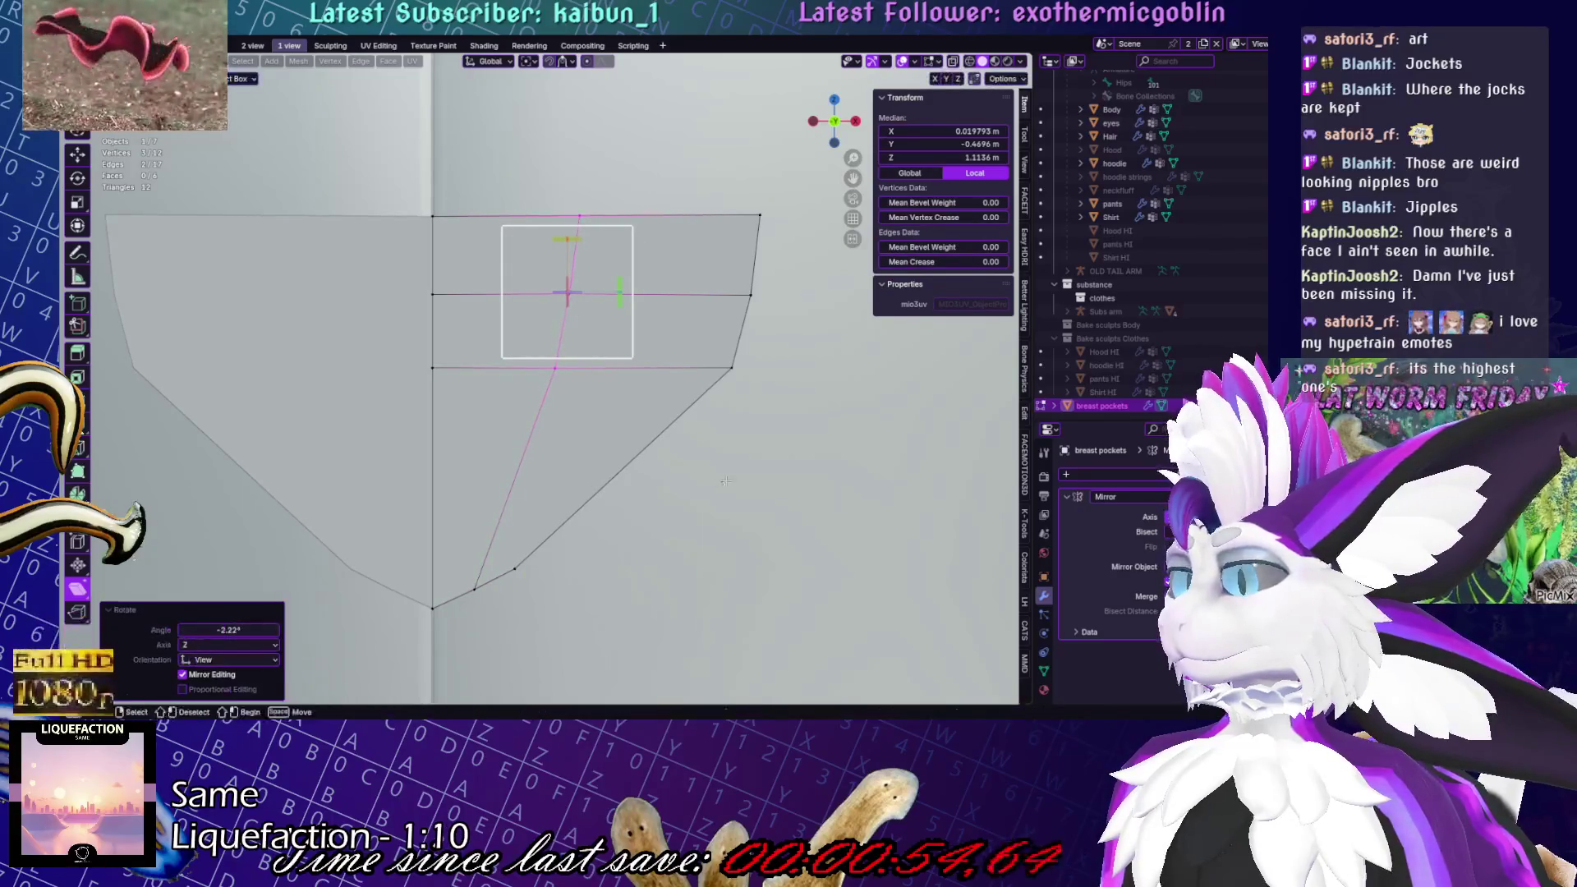
scroll(574, 509, "down", 6)
left_click(574, 508)
scroll(574, 509, "up", 5)
left_click_drag(415, 505, 530, 575)
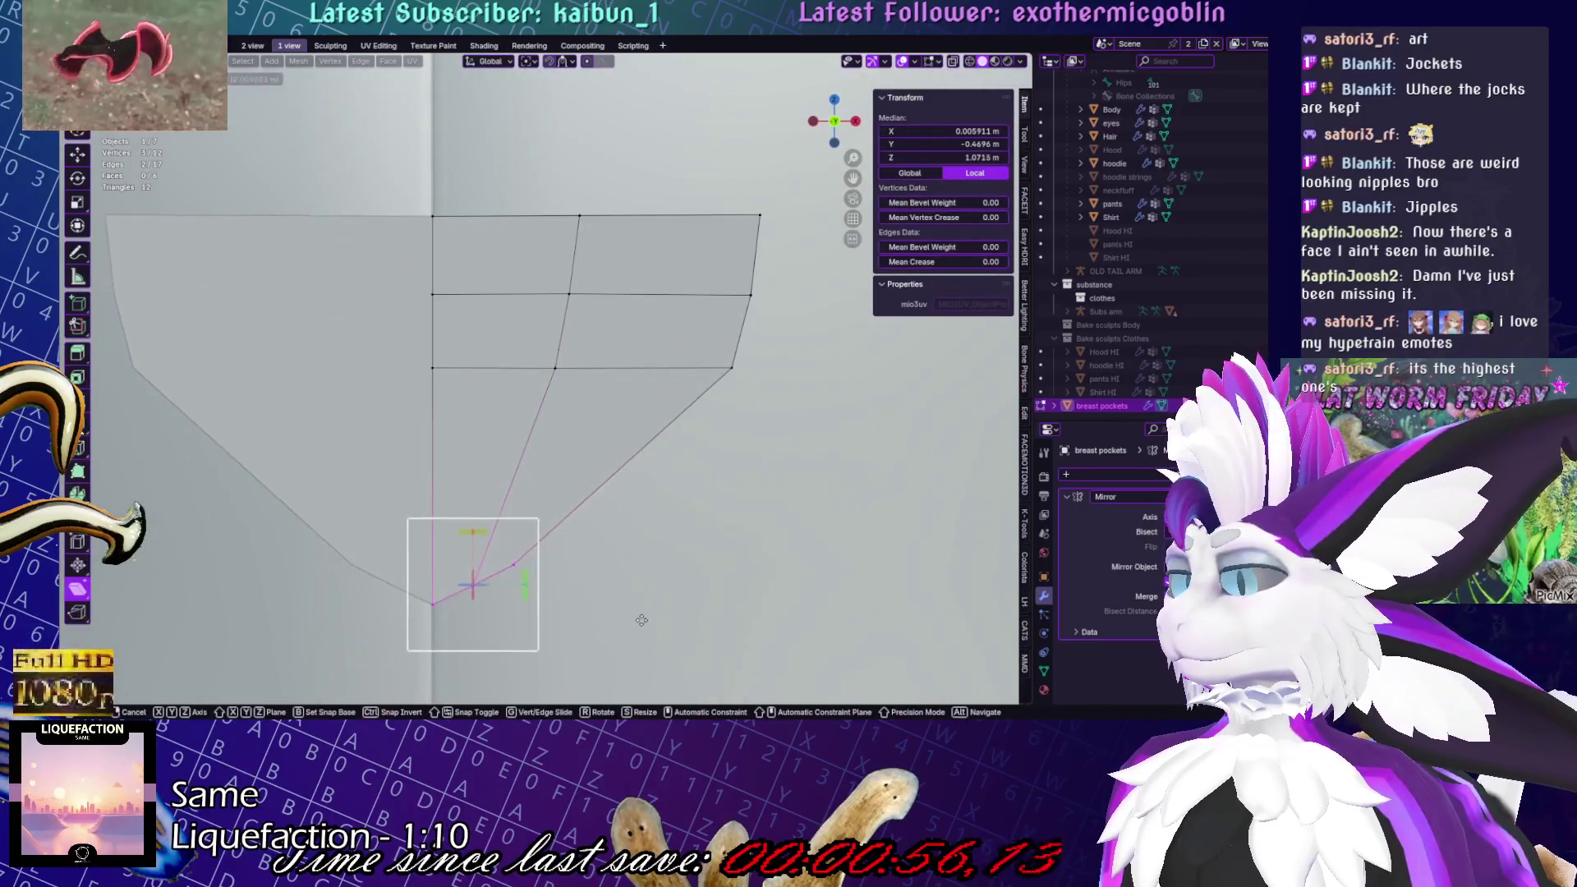
key("g")
right_click(642, 558)
left_click(511, 516)
key("g")
key("g")
left_click(554, 534)
key("g")
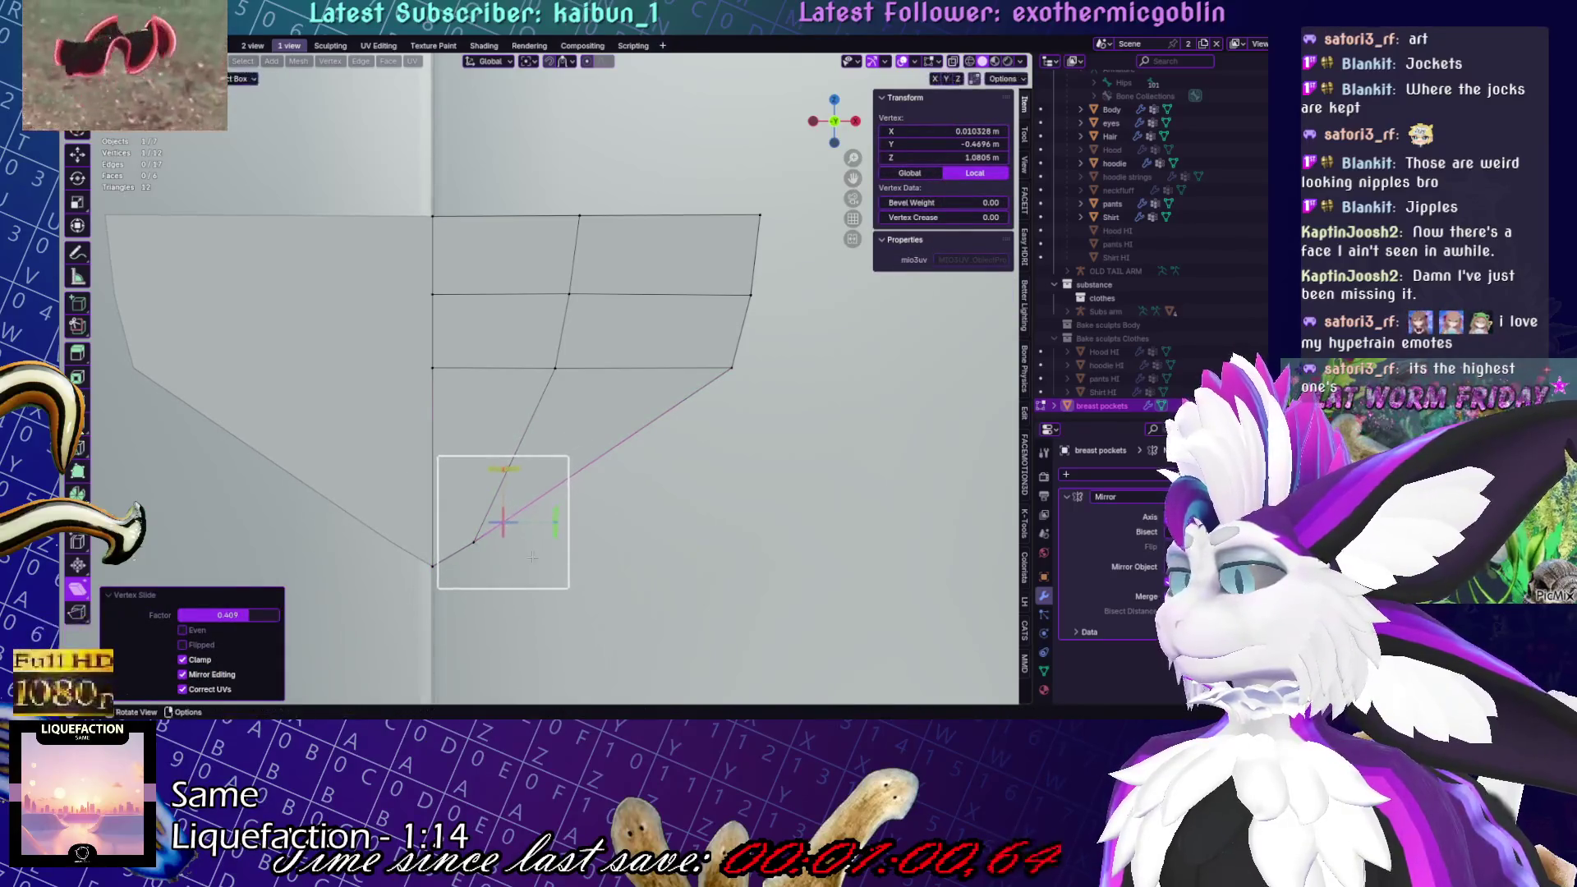
left_click(453, 541)
key("minus")
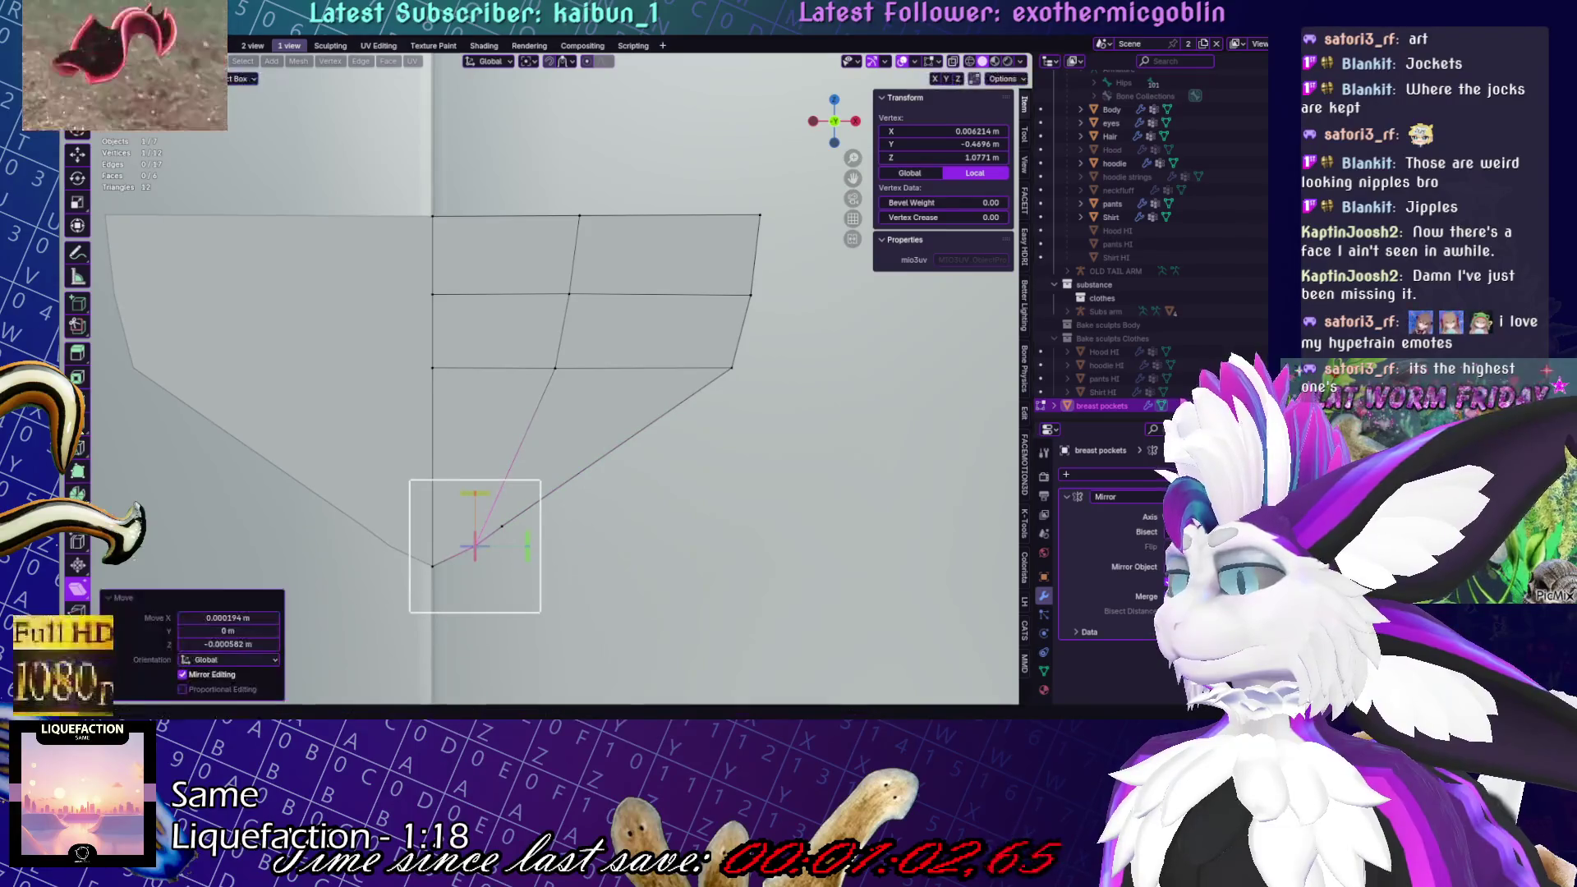
Add a loop cut across the flap's lower faces, then select a horizontal loop in front view
key("ctrl+r")
left_click(528, 327)
left_click(529, 326)
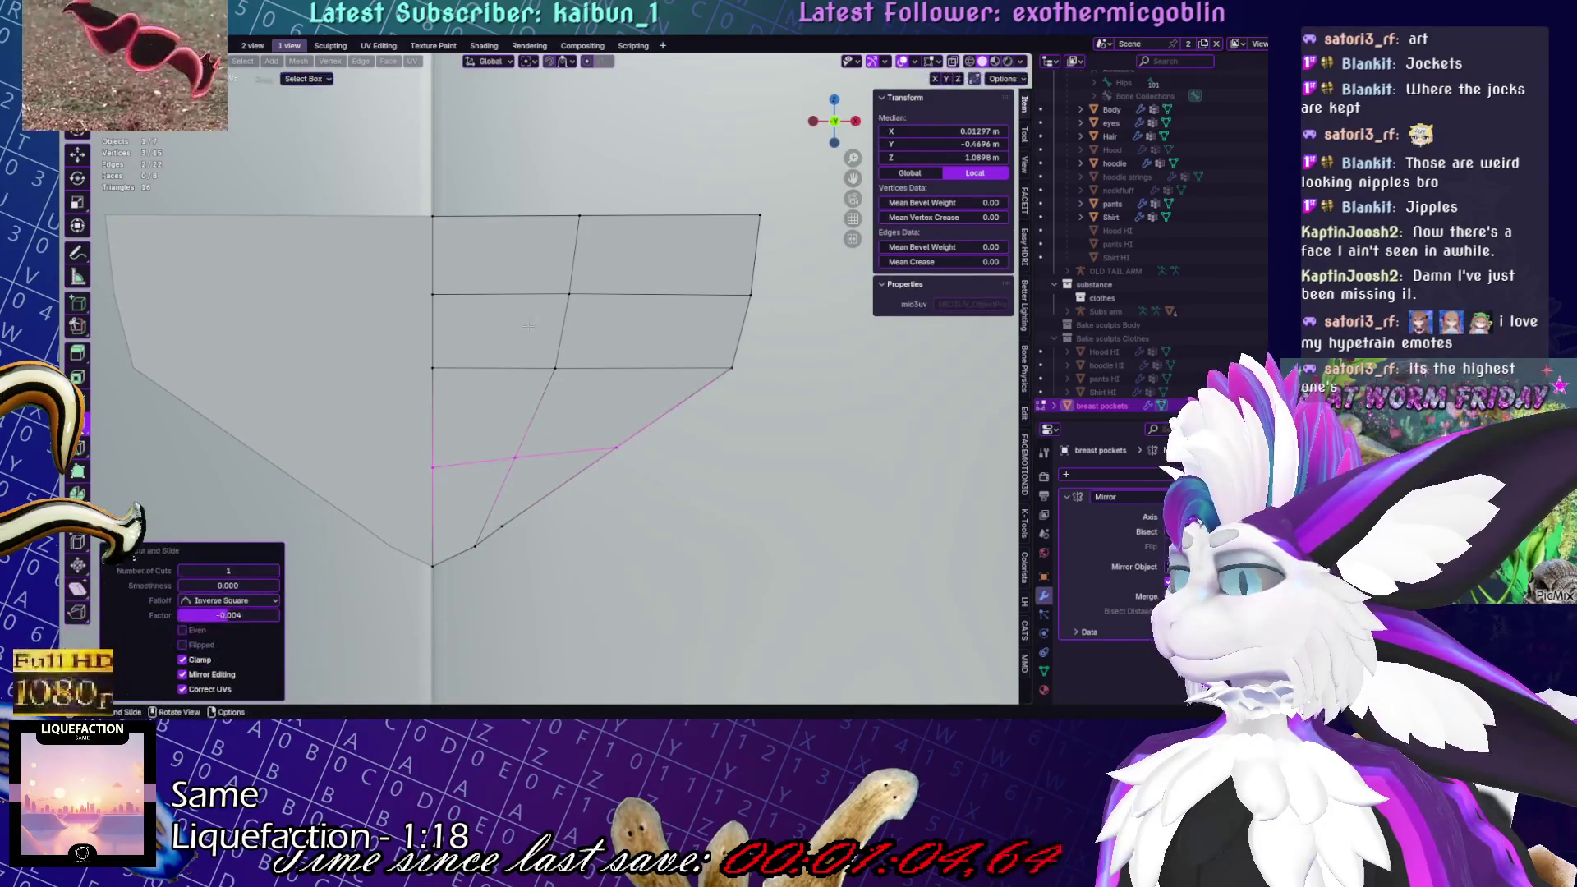
scroll(772, 393, "down", 5)
key("alt+a")
middle_click_drag(624, 387, 772, 394)
key("KP_1")
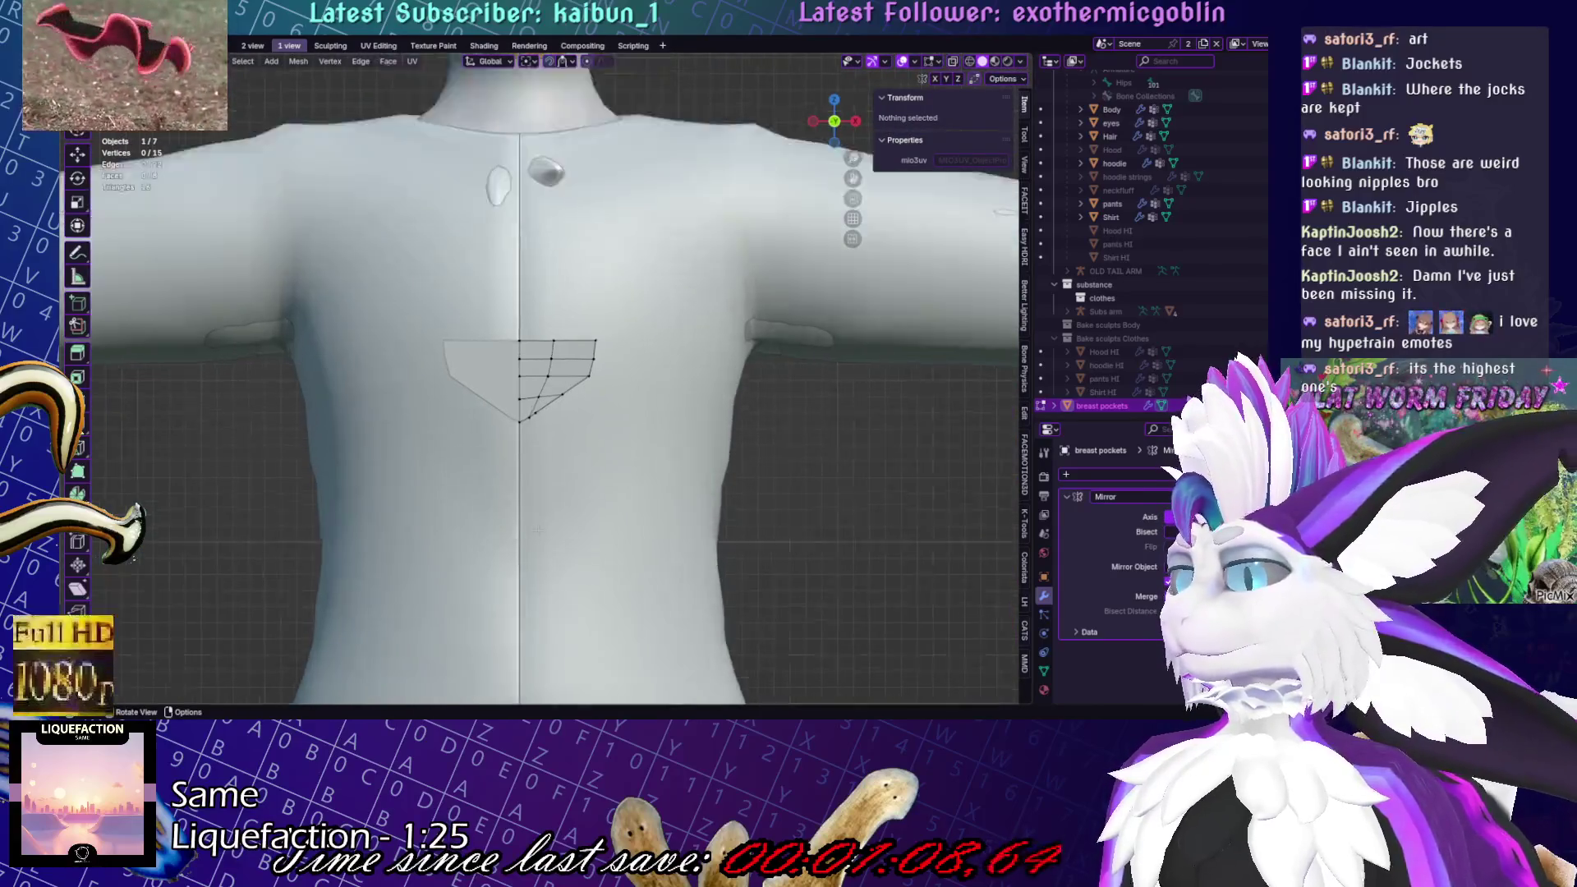
scroll(772, 393, "up", 4)
left_click(591, 374, "alt")
Flatten the selected lower and upper horizontal edge loops level with S Z 0
key("s")
key("z")
key("0")
key("Return")
left_click(498, 338, "alt")
key("s")
key("z")
key("0")
key("Return")
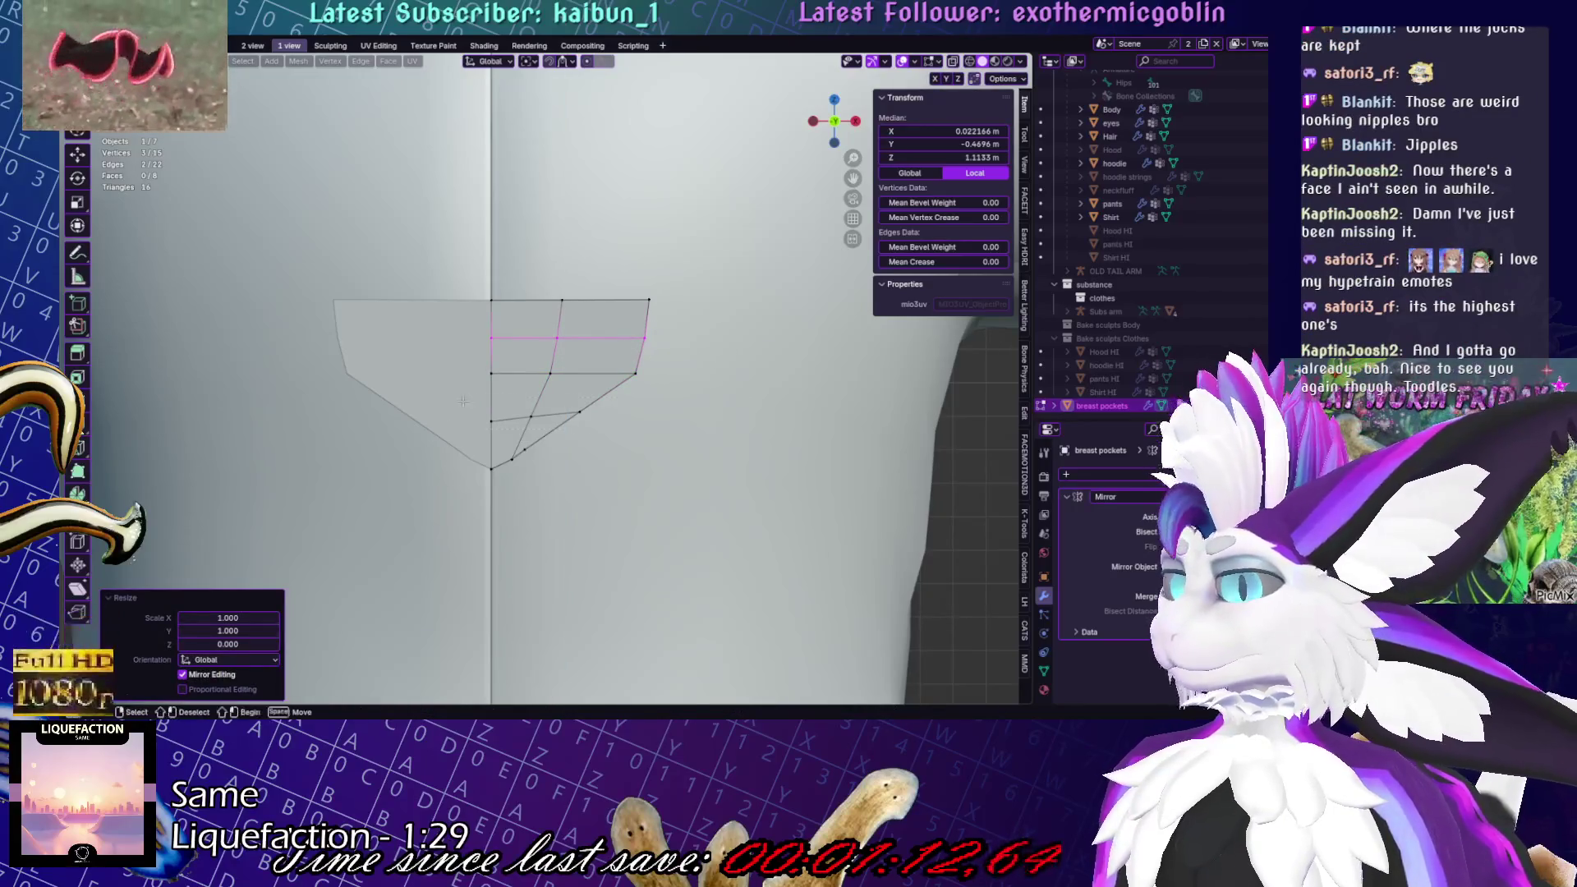
Level the three vertices of the lowest row onto one horizontal line
left_click(467, 426)
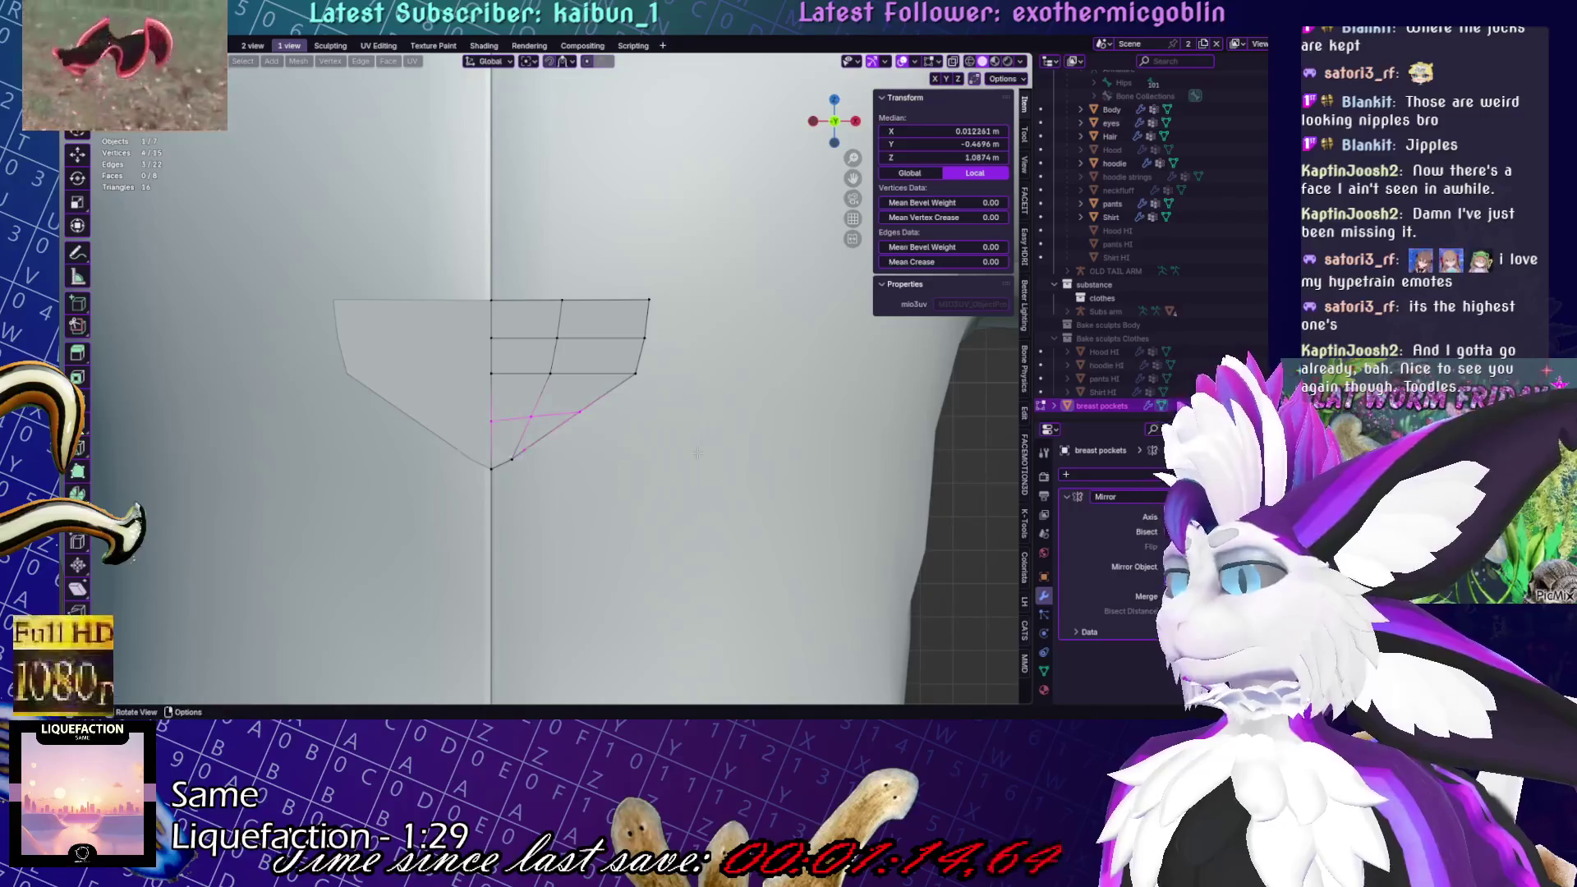
key("alt+a")
scroll(479, 442, "up", 3)
left_click_drag(677, 457, 677, 458)
key("s")
key("z")
key("0")
key("Return")
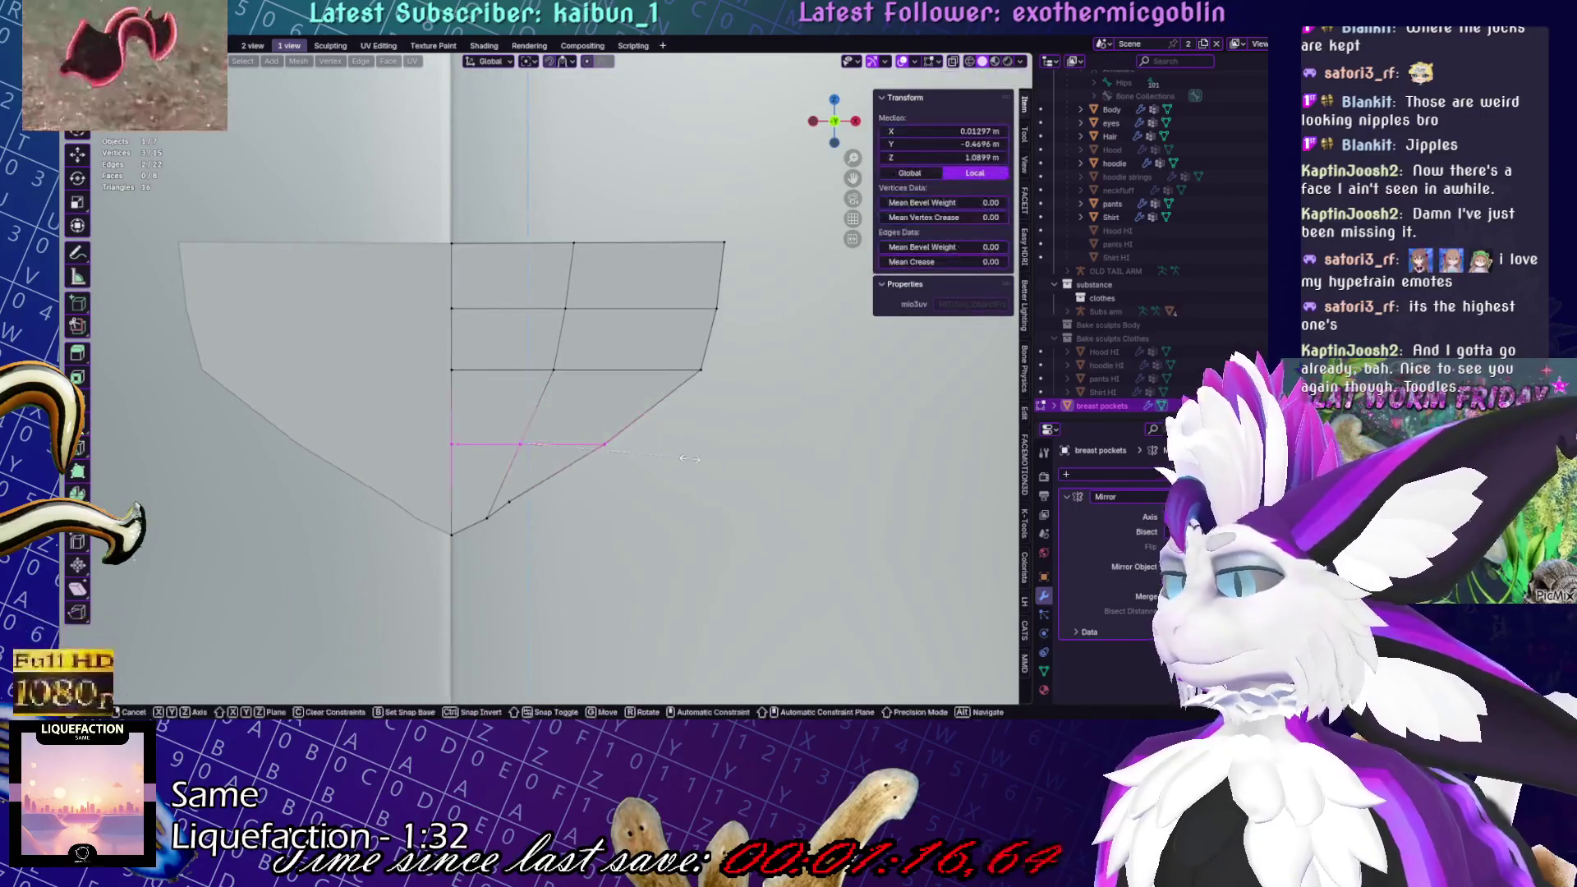
Straighten the inner vertical column of vertices with S X 0
left_click_drag(628, 380, 629, 381)
key("s")
key("x")
key("0")
key("Return")
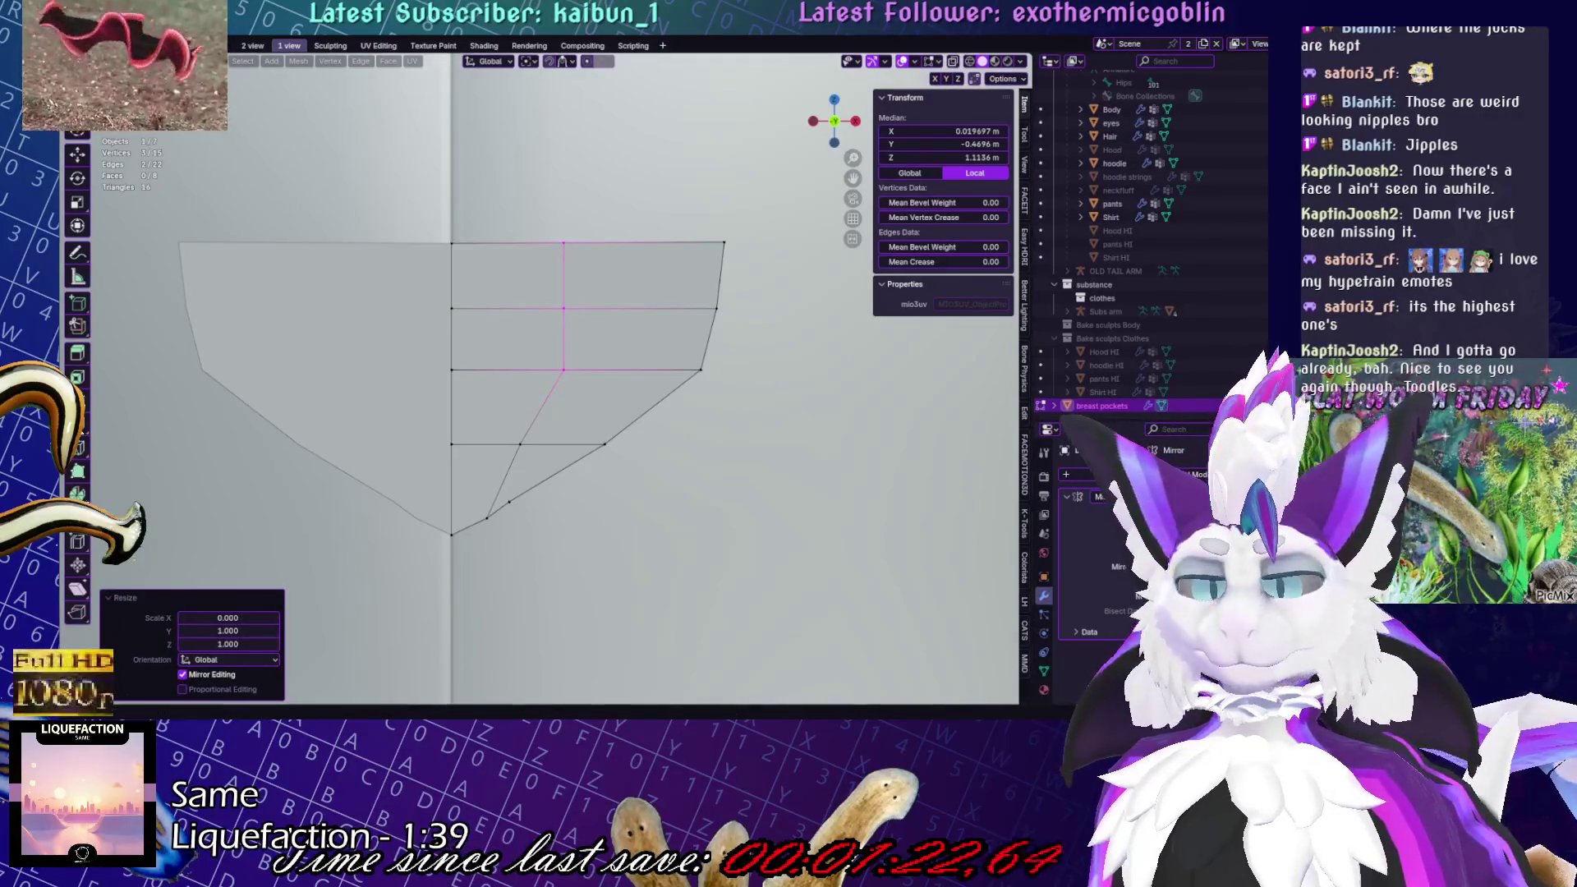
Nudge a lower-edge vertex about 0.0019 m sideways, then select the whole flap
scroll(679, 409, "down", 5)
middle_click_drag(658, 408, 679, 408)
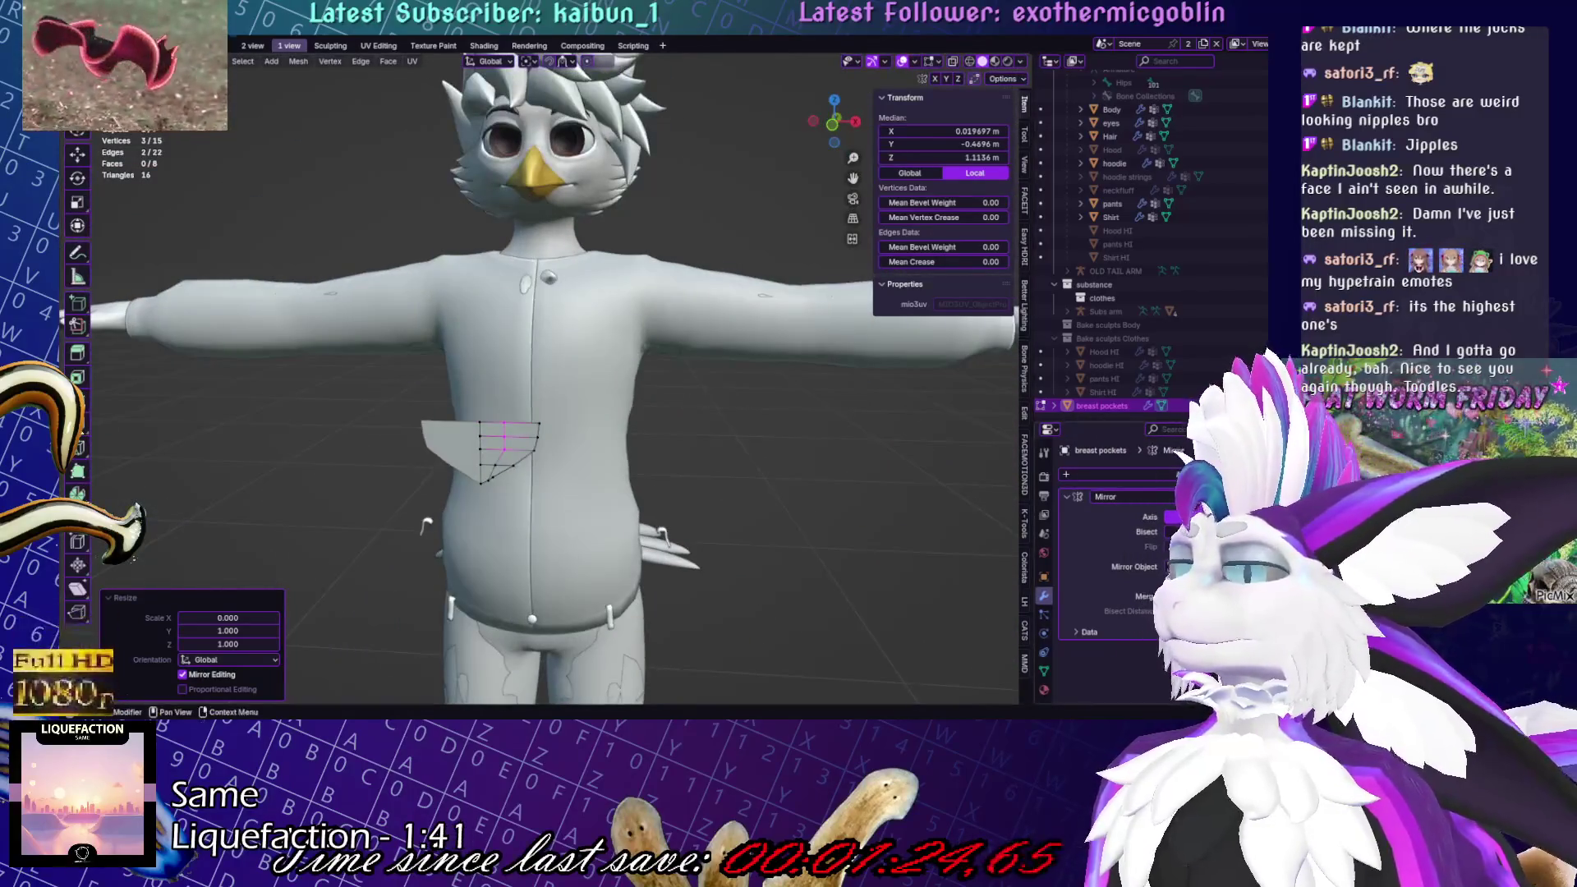
mouse_move(526, 465)
middle_mouse_down()
mouse_move(460, 465)
mouse_move(510, 465)
mouse_move(493, 465)
middle_mouse_up()
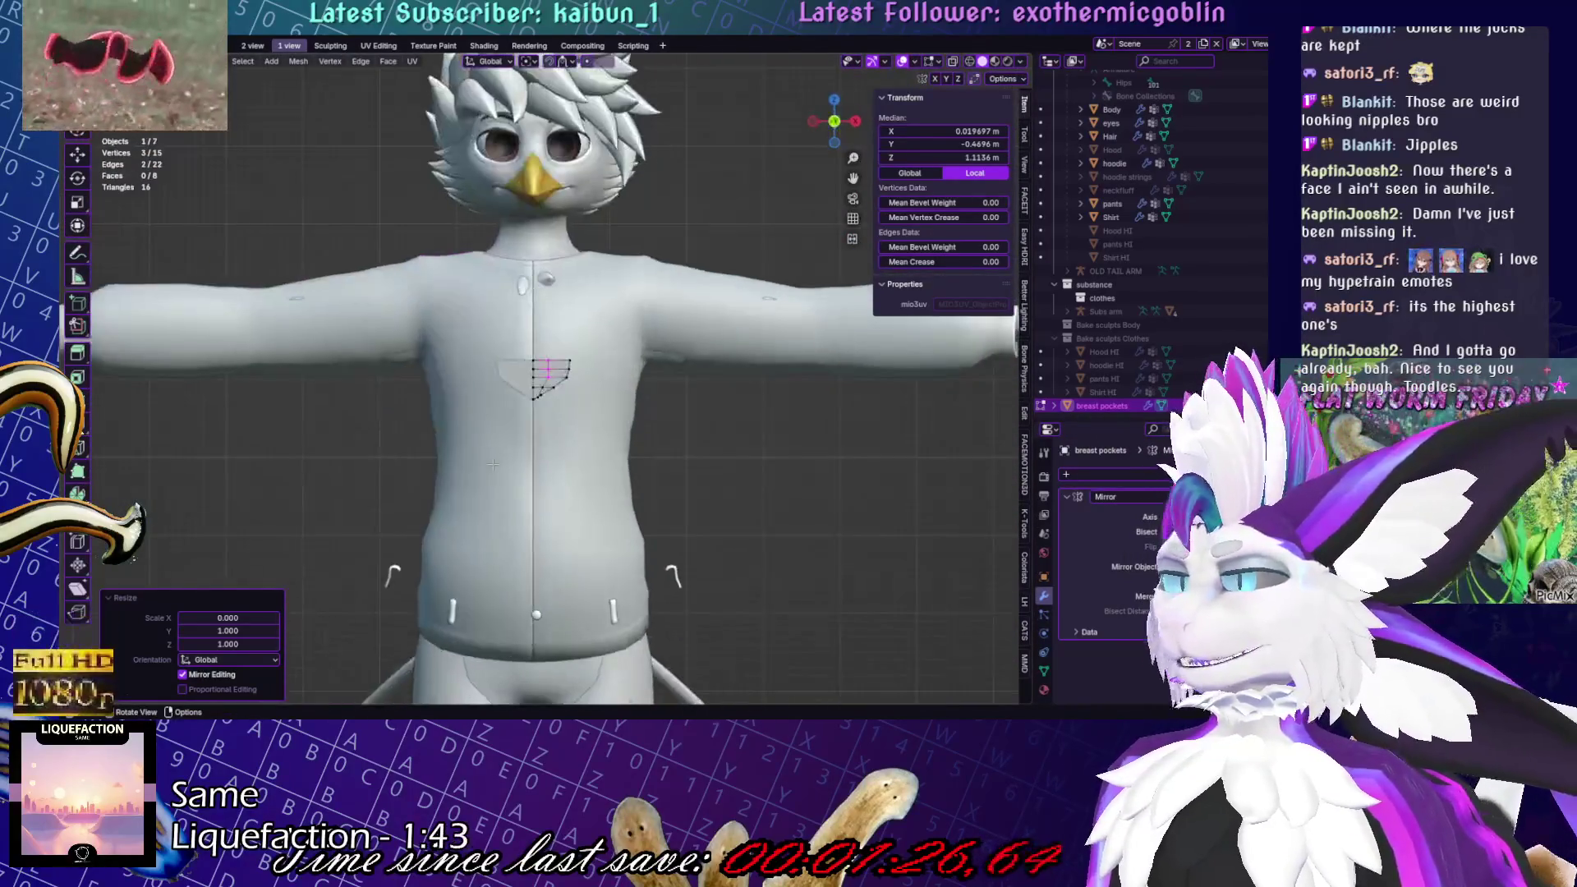
scroll(534, 378, "up", 12)
left_click(521, 458)
left_click_drag(521, 458, 527, 458)
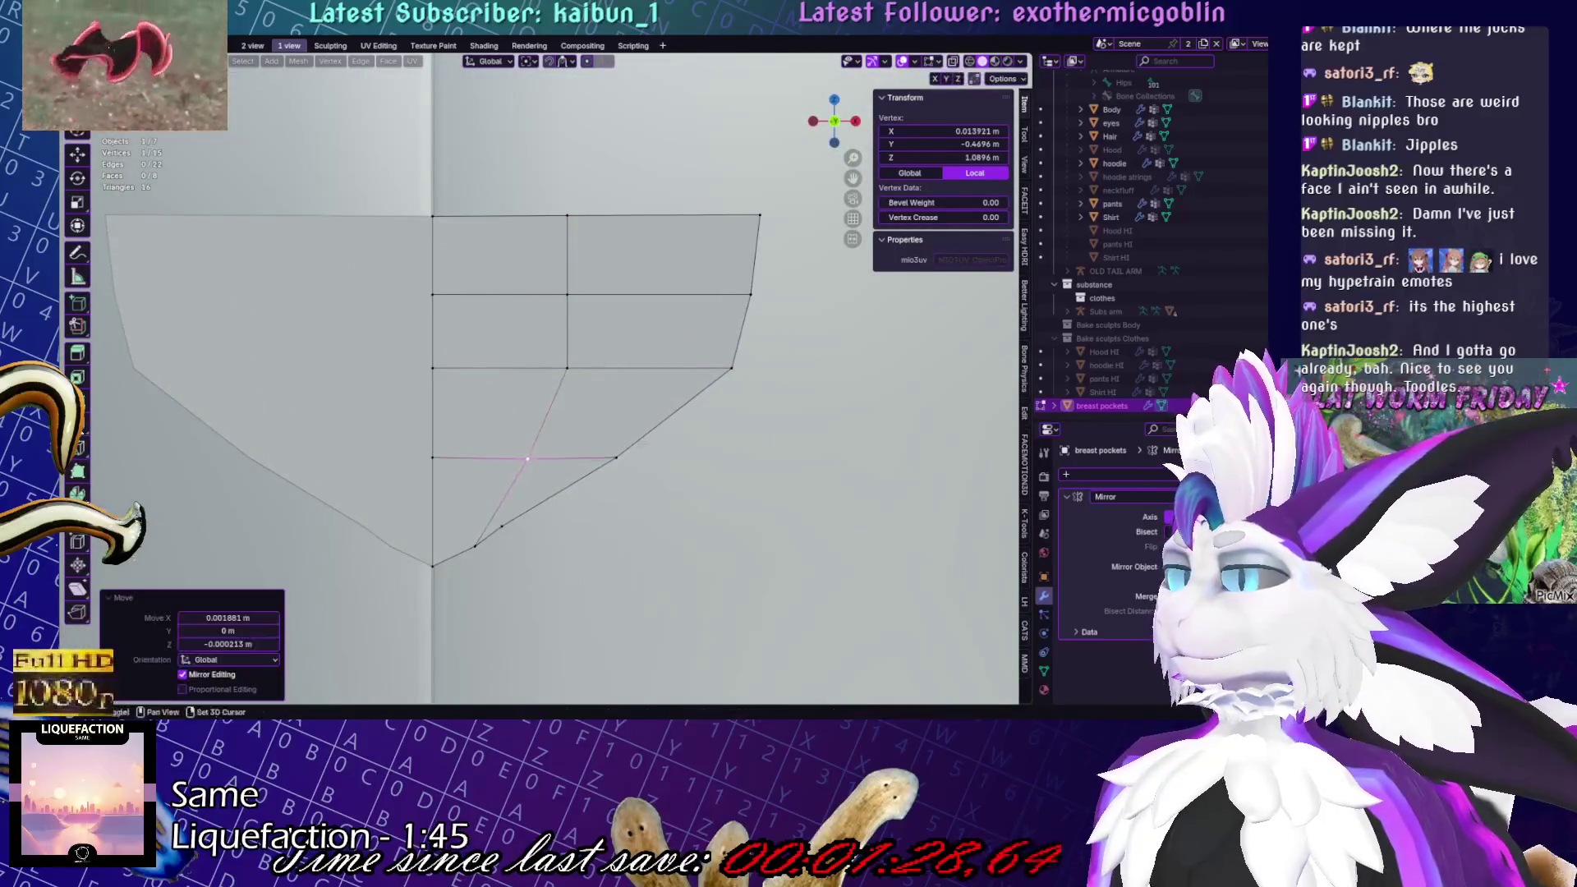
scroll(642, 444, "down", 4)
scroll(729, 449, "down", 4)
scroll(729, 450, "up", 4)
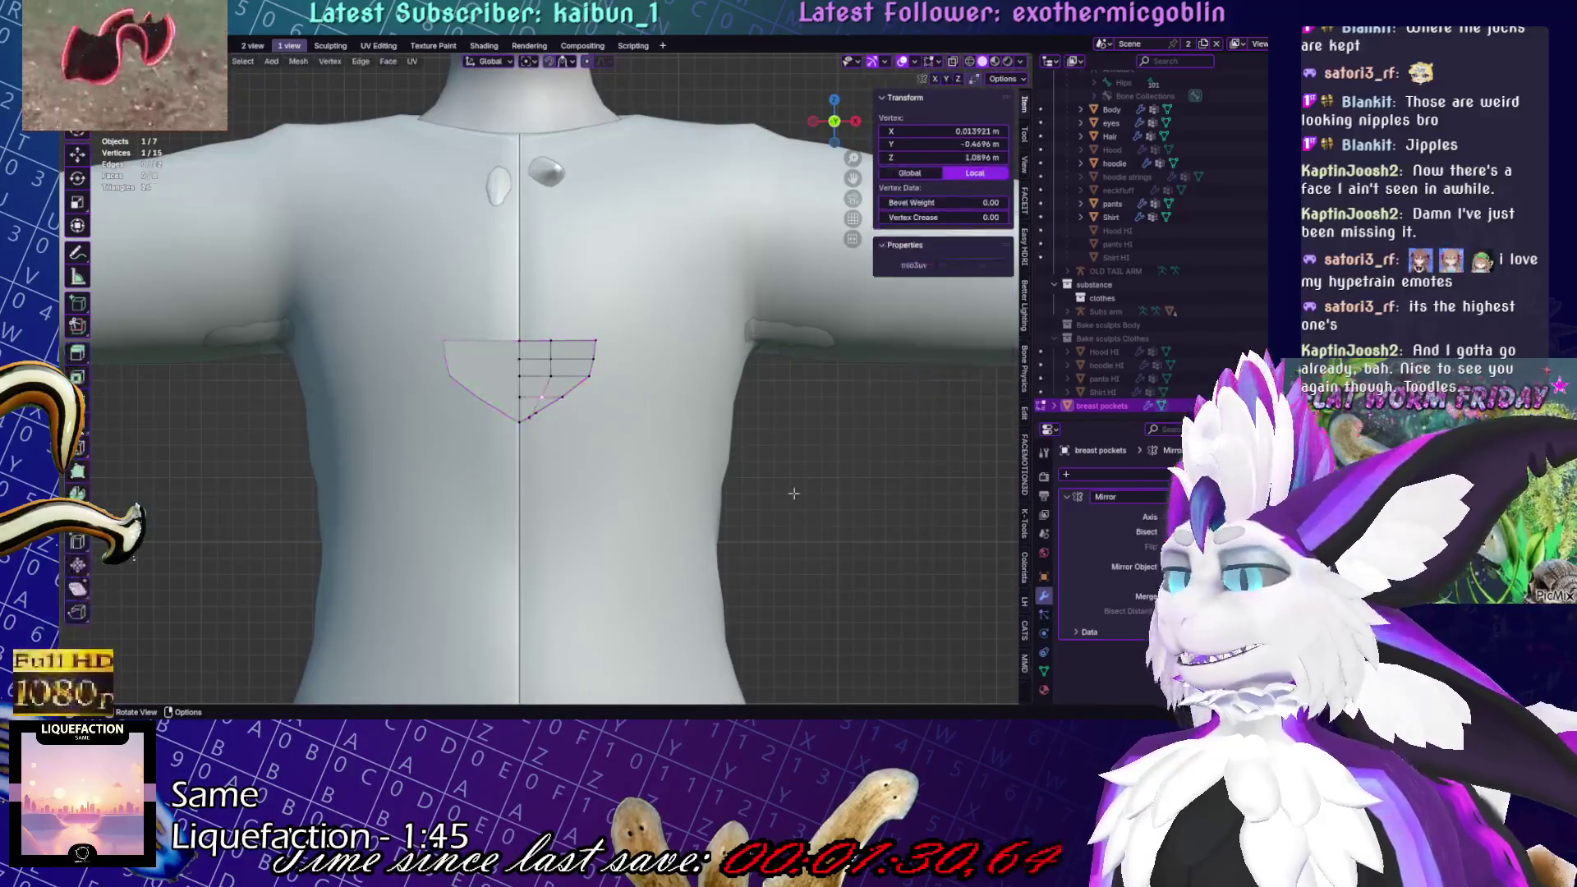
key("a")
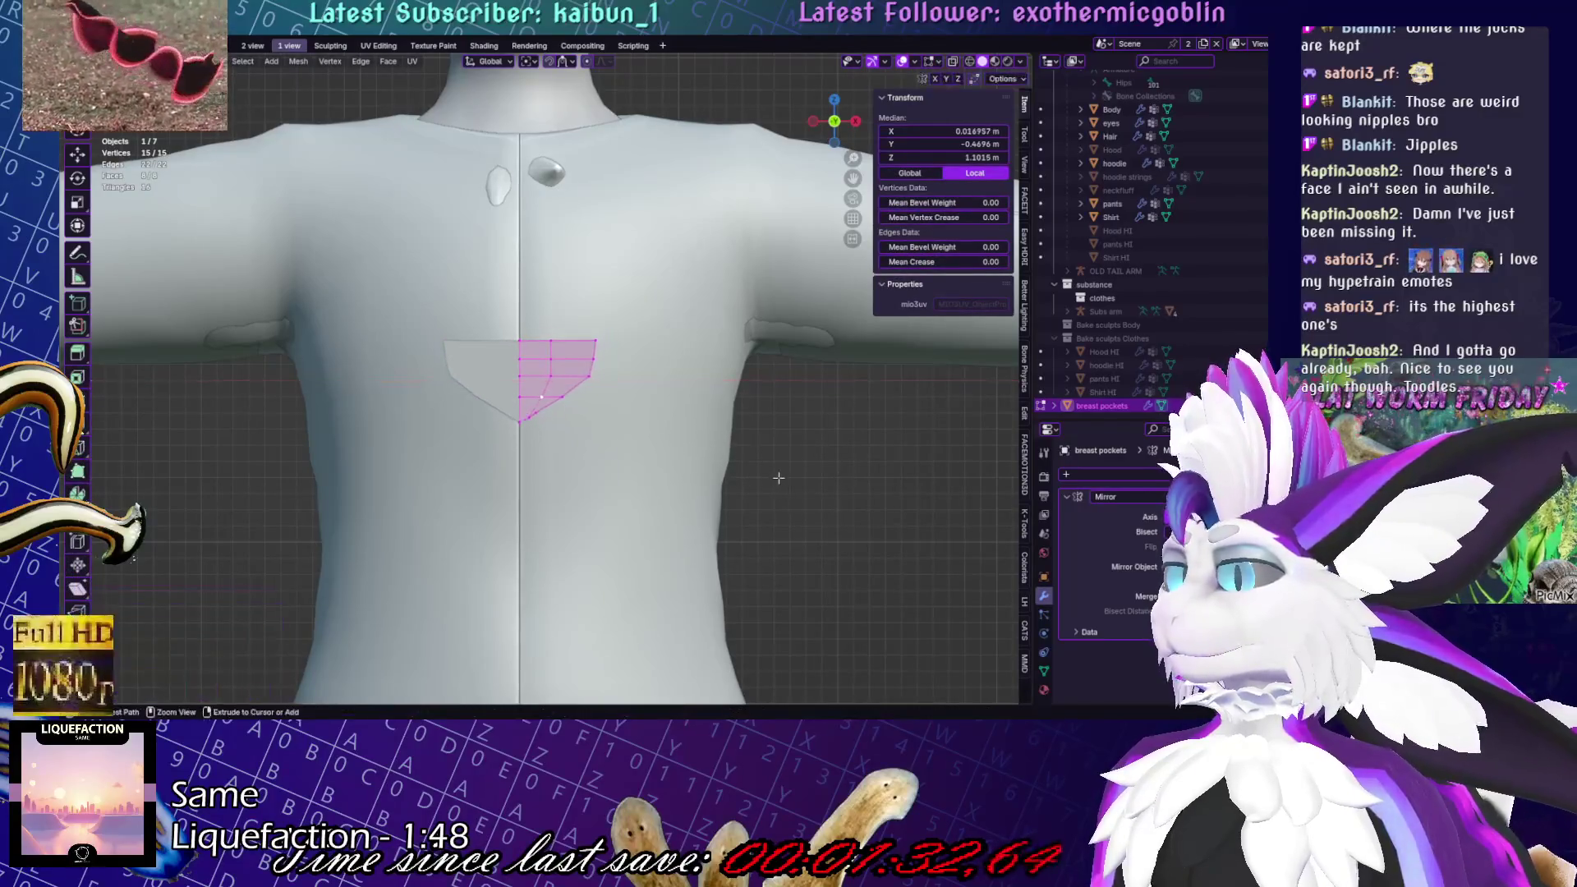
Shift the pocket flap sideways along the X axis
key("g")
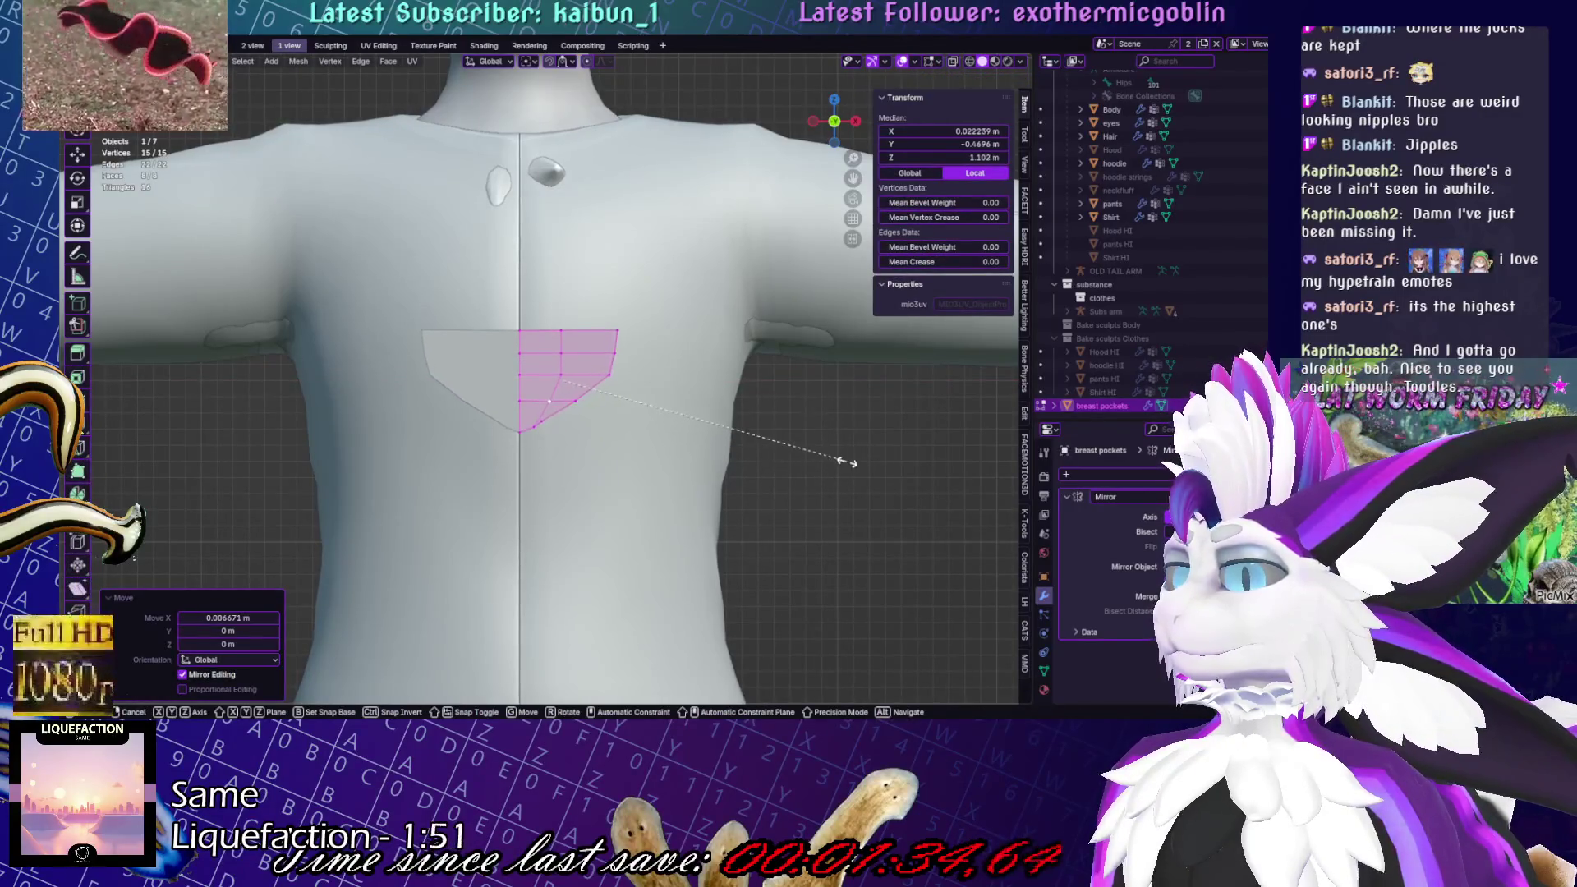
key("Escape")
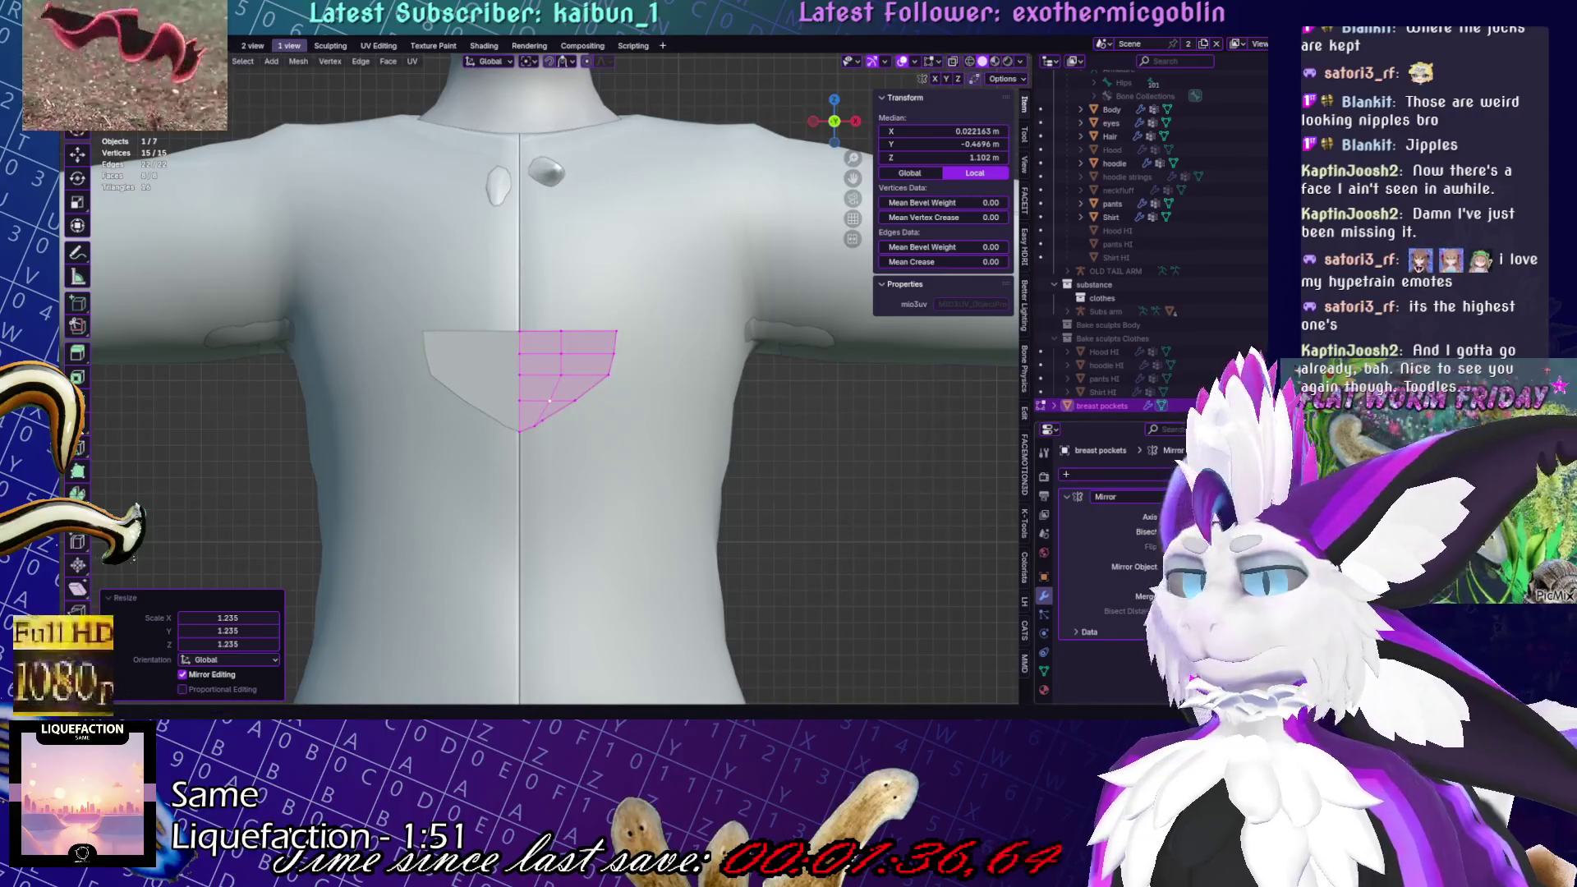
key("g")
key("x")
left_click(692, 366)
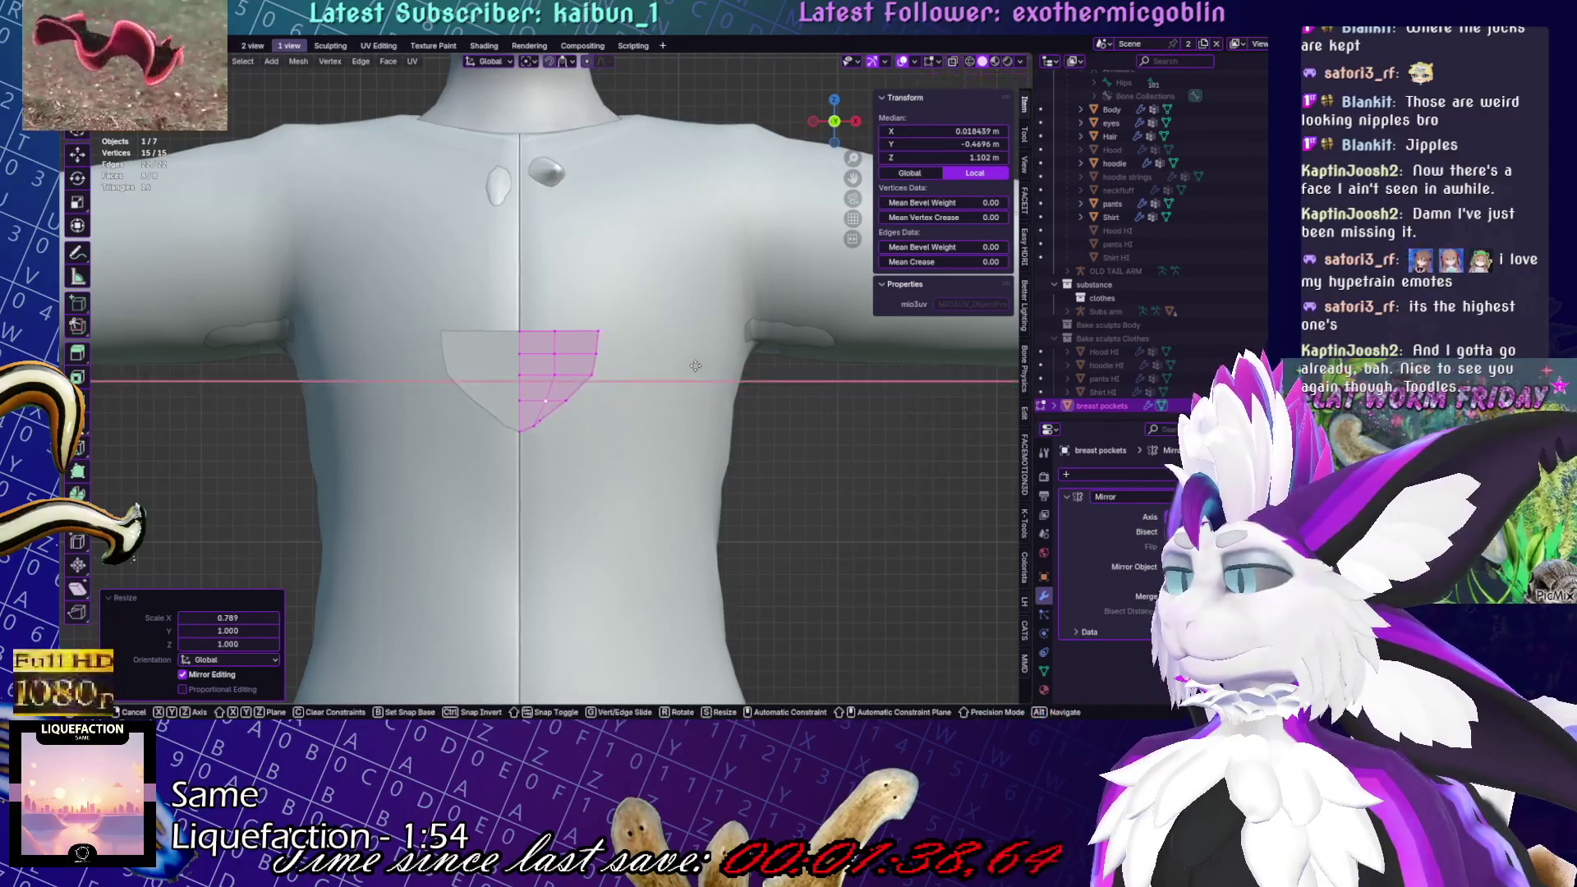
Reselect the whole pocket flap in edit mode and move it up and outward
key("g")
key("z")
key("Escape")
key("Tab")
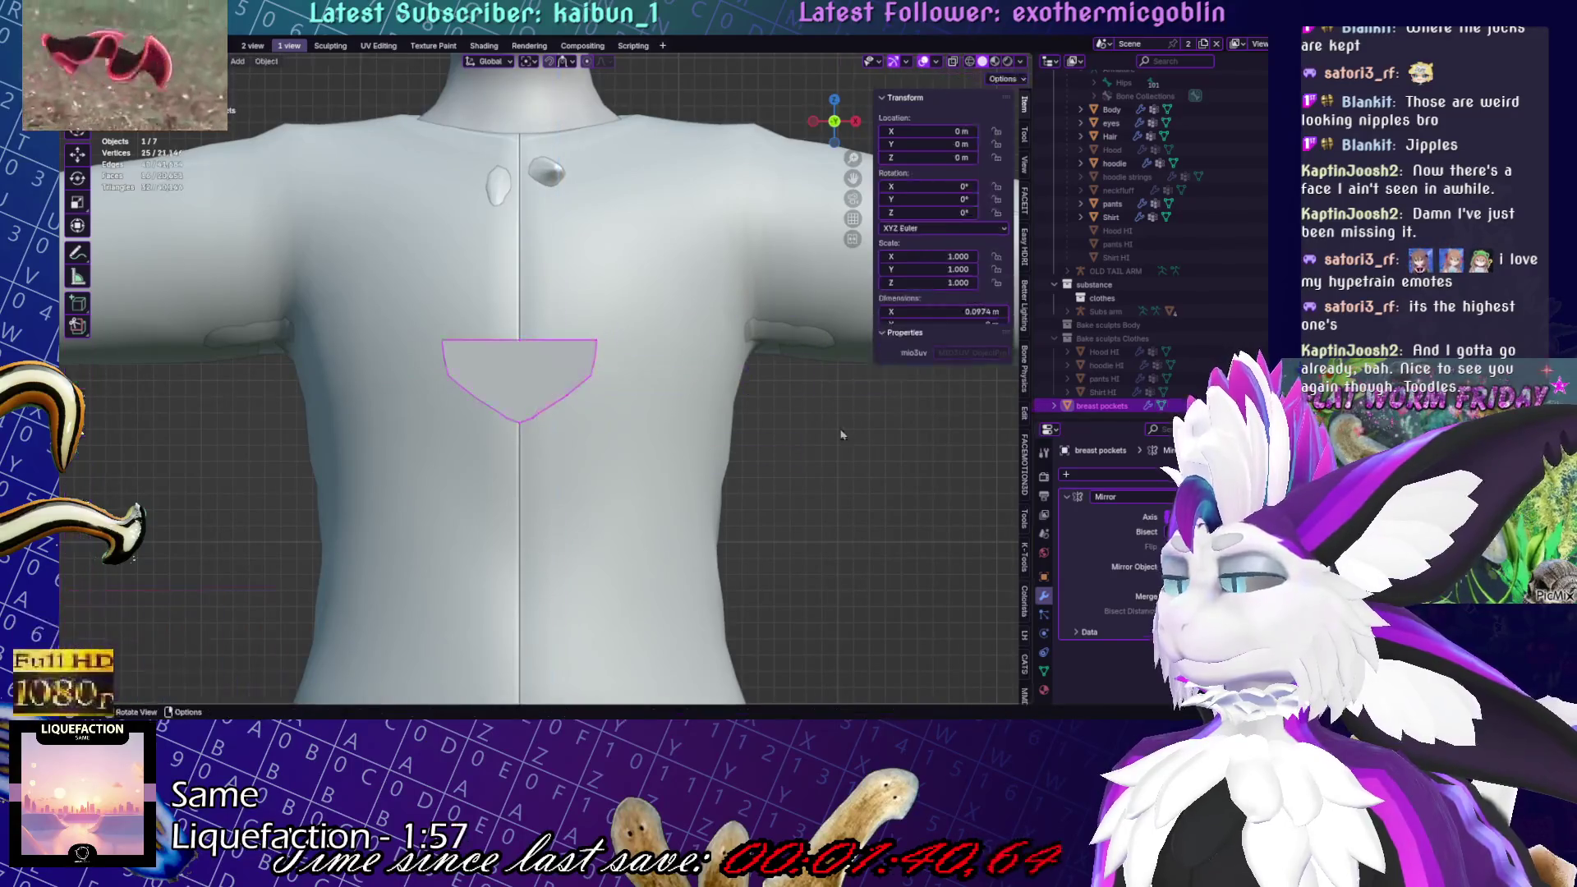
key("Tab")
key("a")
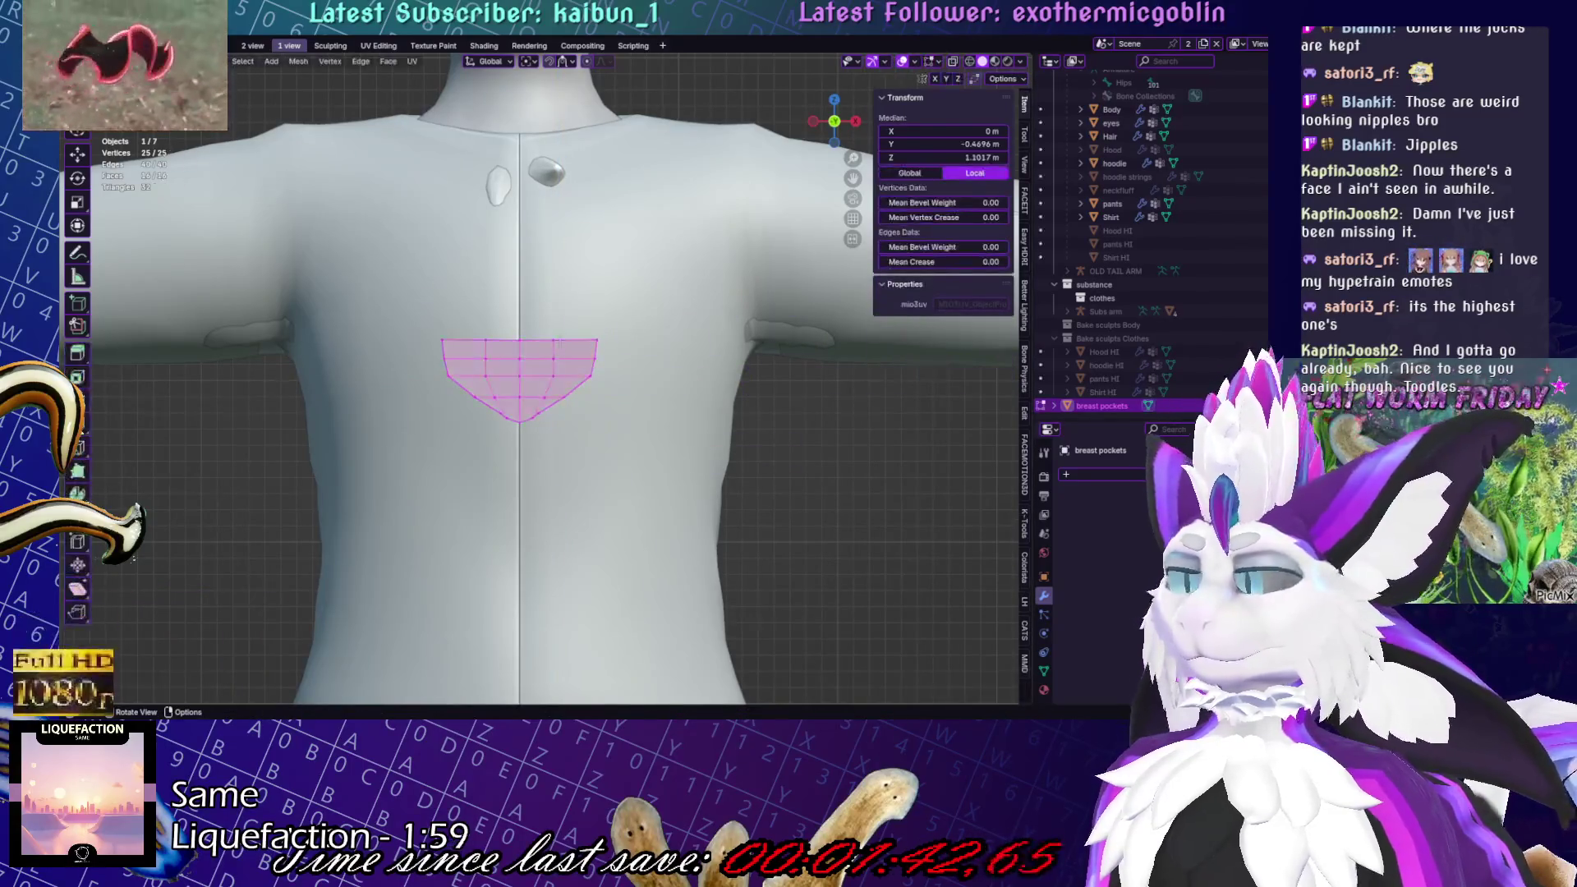
key("g")
key("Return")
Rotate the flap 22 degrees around Z and move it onto the chest
scroll(625, 297, "down", 5)
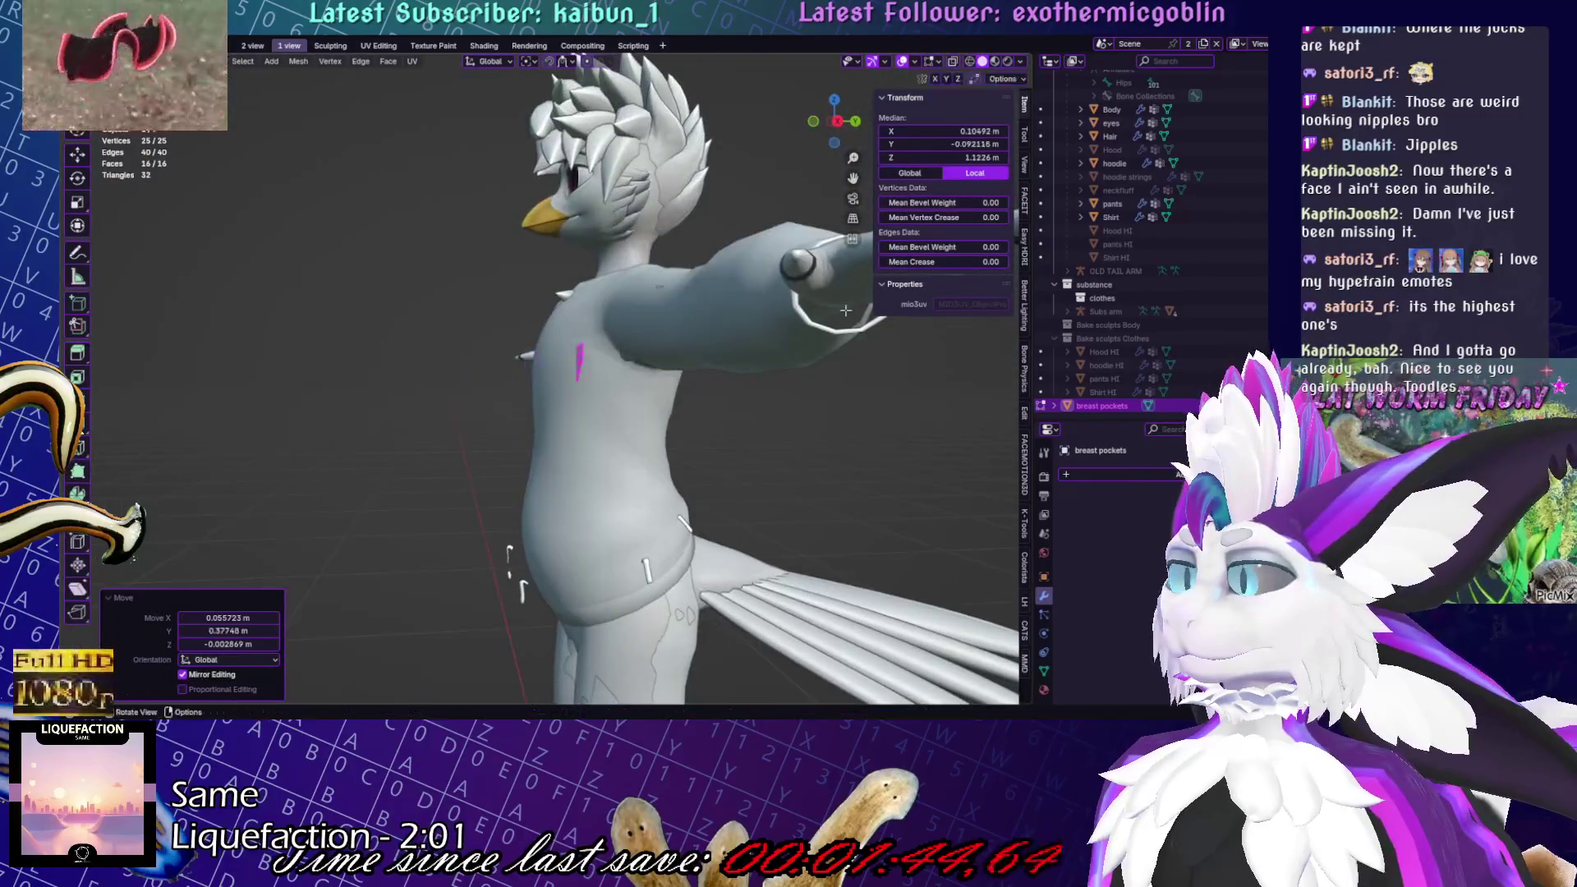
middle_click_drag(500, 370, 494, 458)
type("rz22")
key("Return")
key("g")
left_click(542, 394)
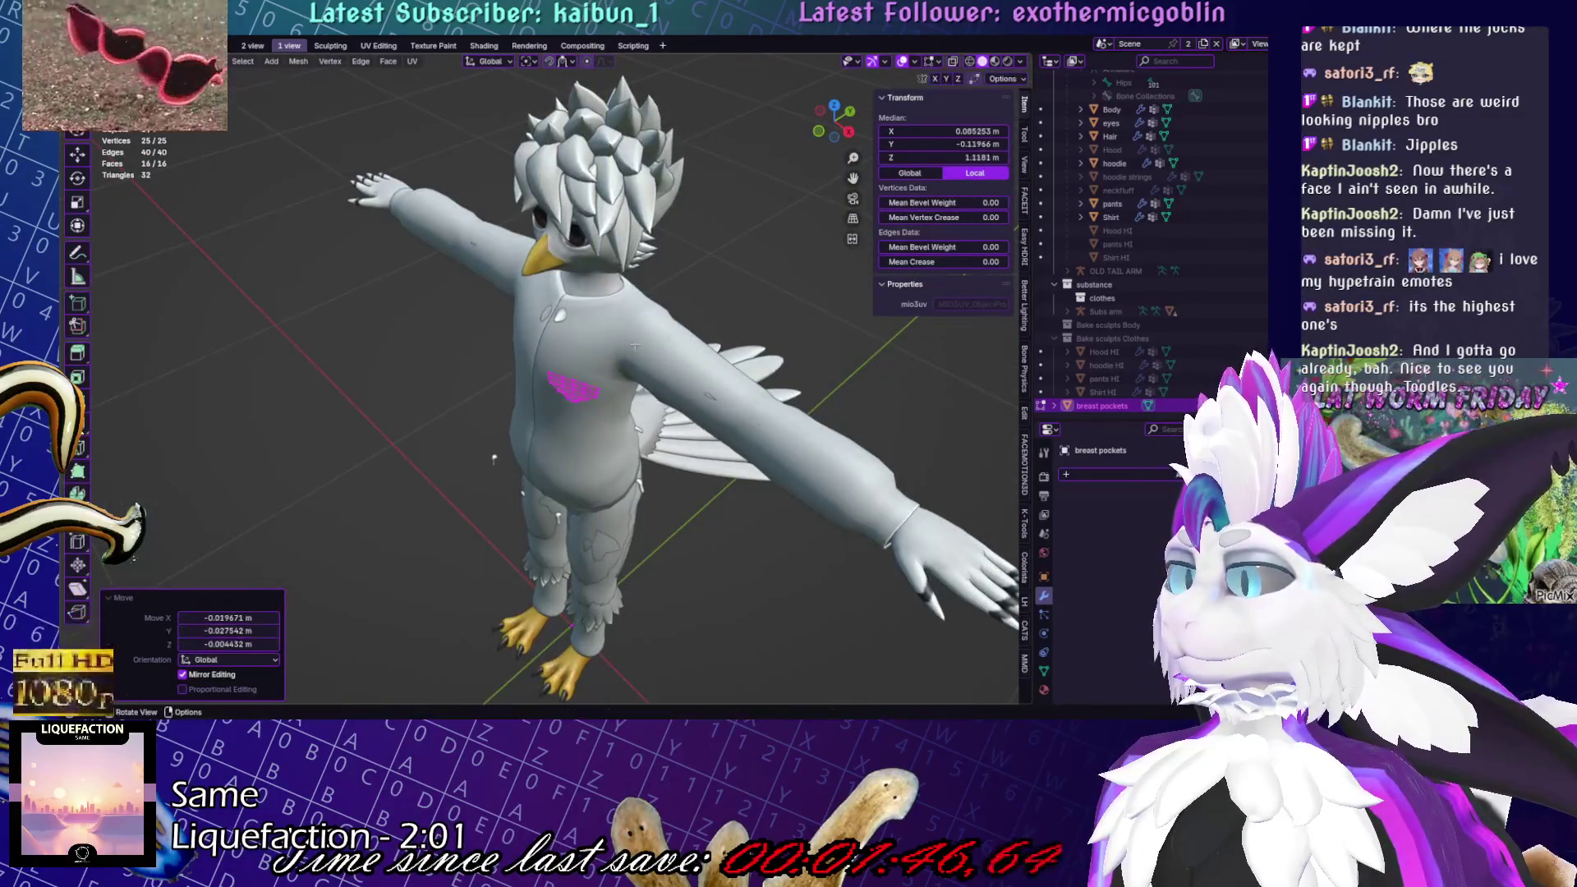
Tilt the flap about 12.8 degrees and nudge it into place, checking from the front
scroll(542, 370, "up", 6)
middle_click_drag(542, 369, 582, 303)
key("r")
left_click(575, 316)
key("KP_1")
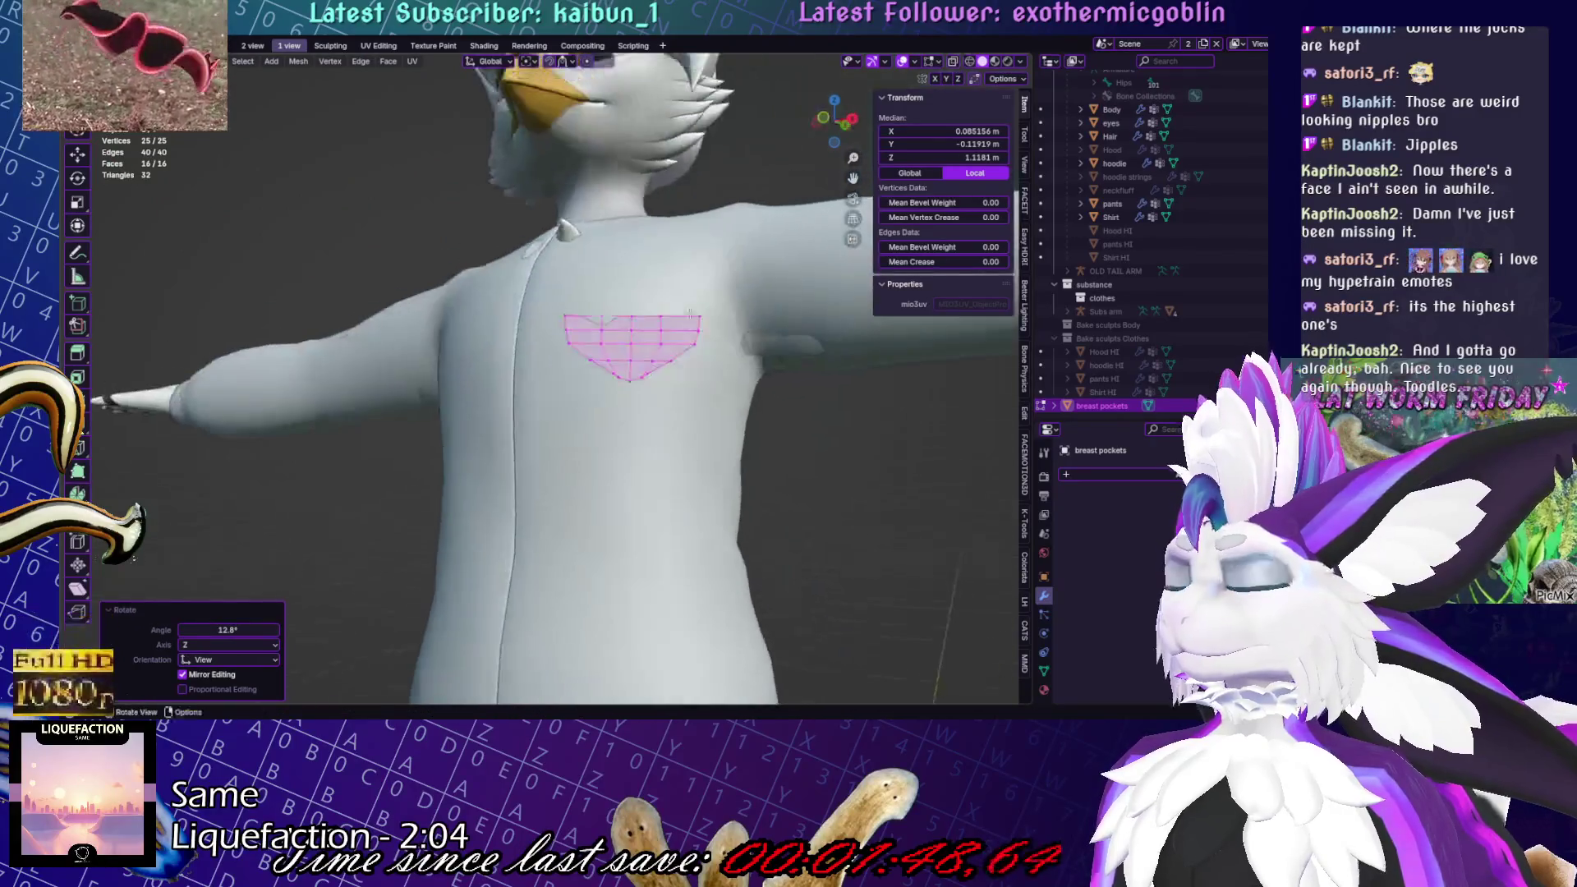
mouse_move(714, 312)
middle_mouse_down()
mouse_move(768, 270)
mouse_move(739, 345)
middle_mouse_up()
key("g")
left_click(743, 361)
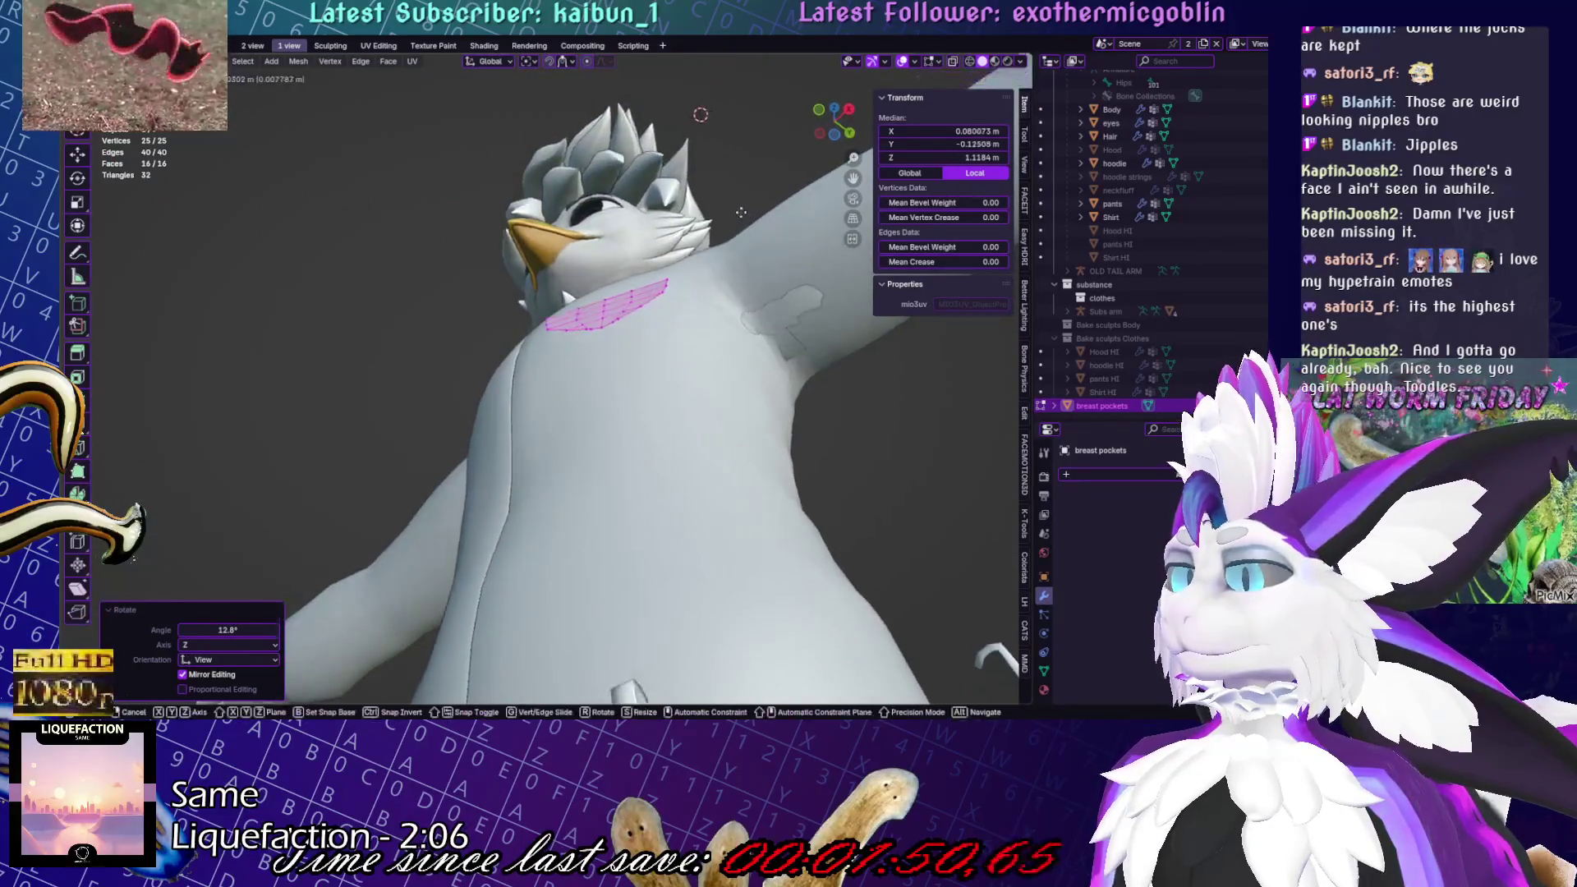
key("KP_1")
scroll(746, 379, "up", 3)
Add a Mirror modifier for the opposite flap and snap it against the shirt surface
left_click(1066, 474)
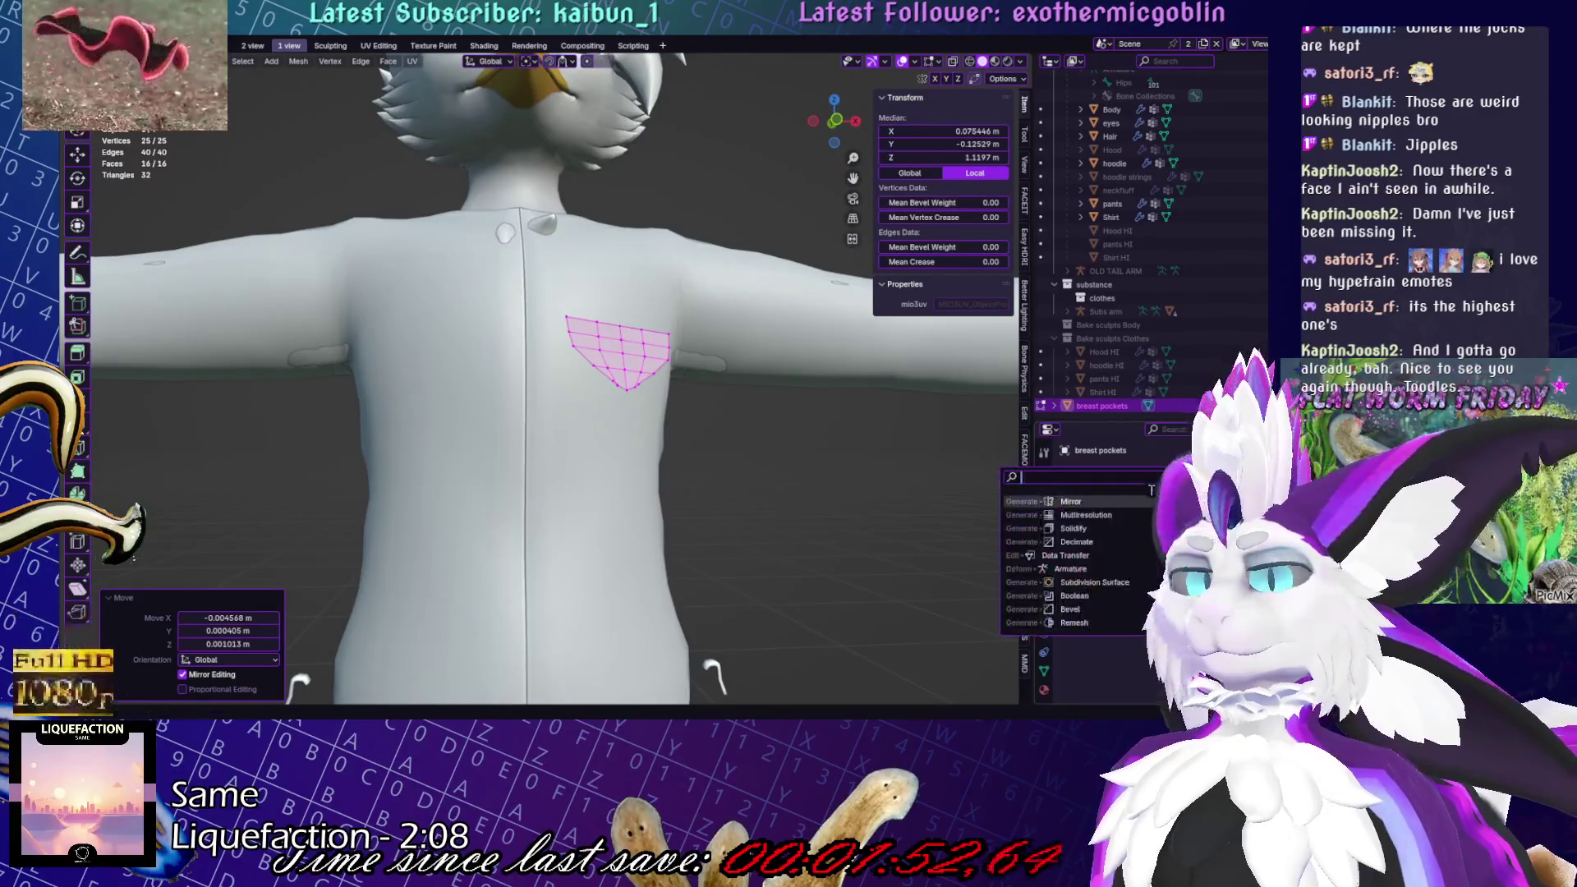
left_click(1092, 624)
left_click(549, 61)
key("g")
left_click(549, 66)
middle_click_drag(558, 246, 588, 41)
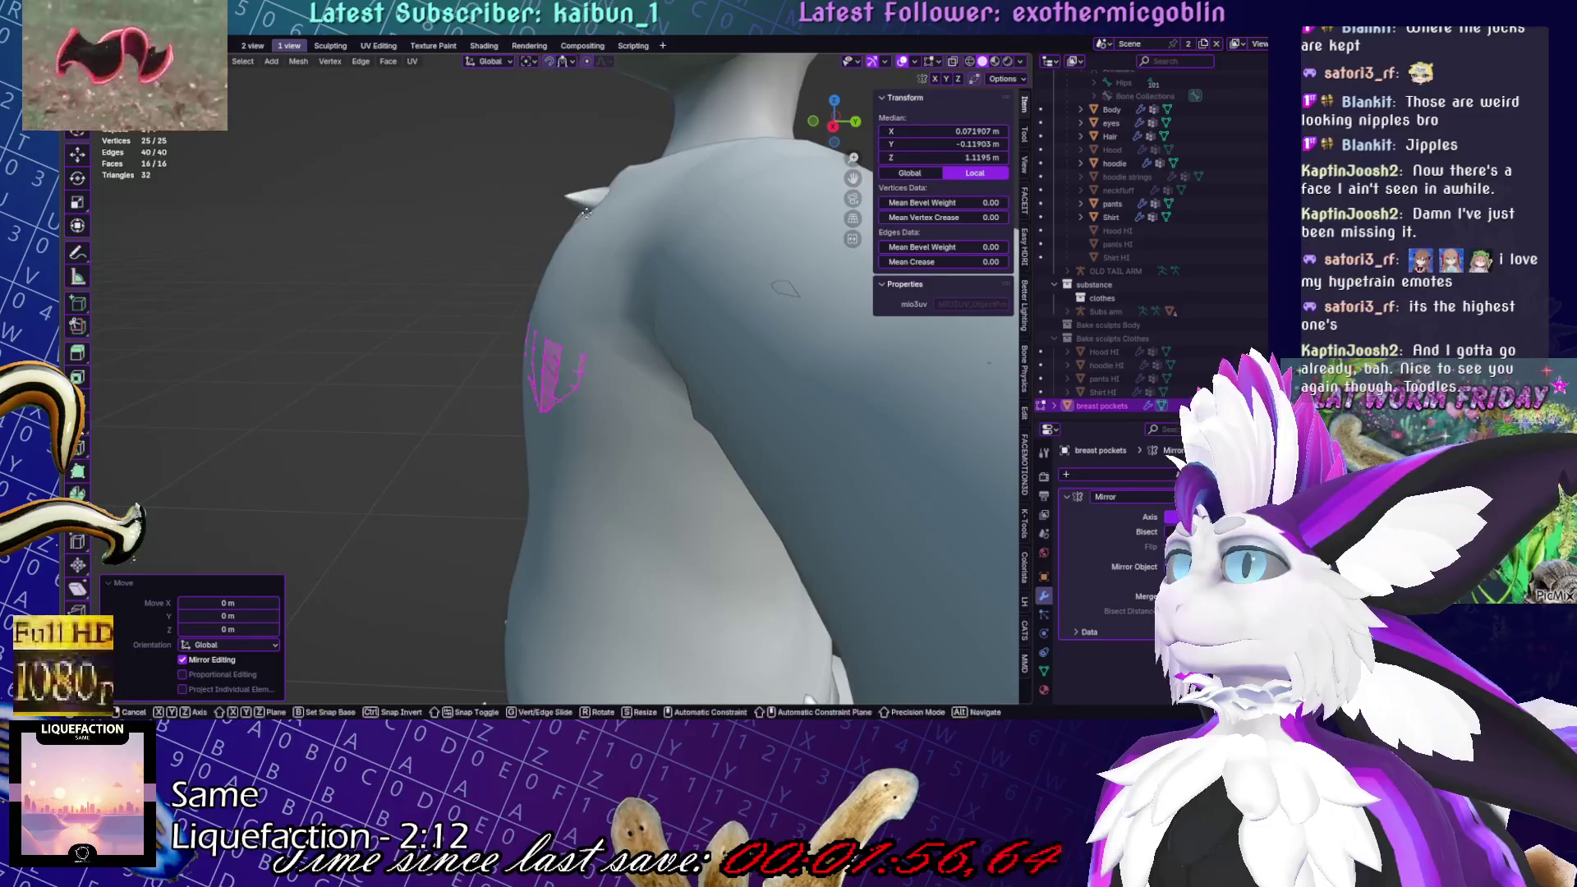
Return to object mode, save the blend file, and select the hoodie from the front view
key("Tab")
key("KP_1")
scroll(586, 395, "down", 3)
key("Tab")
key("ctrl+s")
mouse_move(586, 395)
middle_mouse_down()
mouse_move(746, 338)
mouse_move(591, 376)
mouse_move(641, 362)
mouse_move(600, 419)
middle_mouse_up()
key("KP_1")
left_click(608, 419)
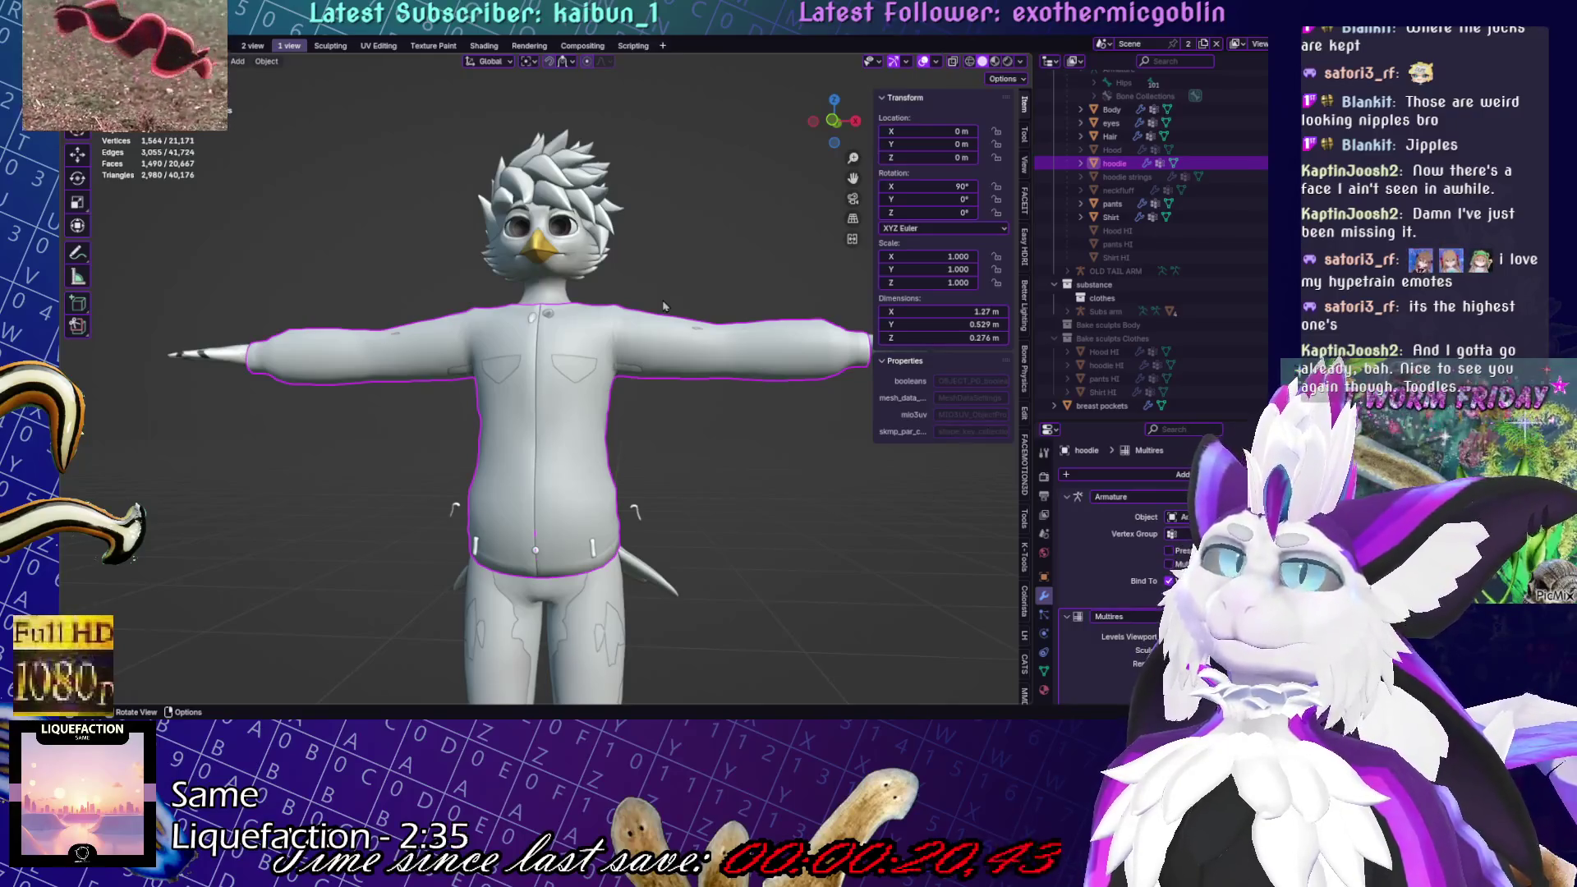
scroll(664, 307, "down", 5)
mouse_move(664, 307)
middle_mouse_down()
mouse_move(745, 493)
mouse_move(813, 485)
mouse_move(717, 471)
mouse_move(646, 494)
middle_mouse_up()
scroll(745, 493, "up", 5)
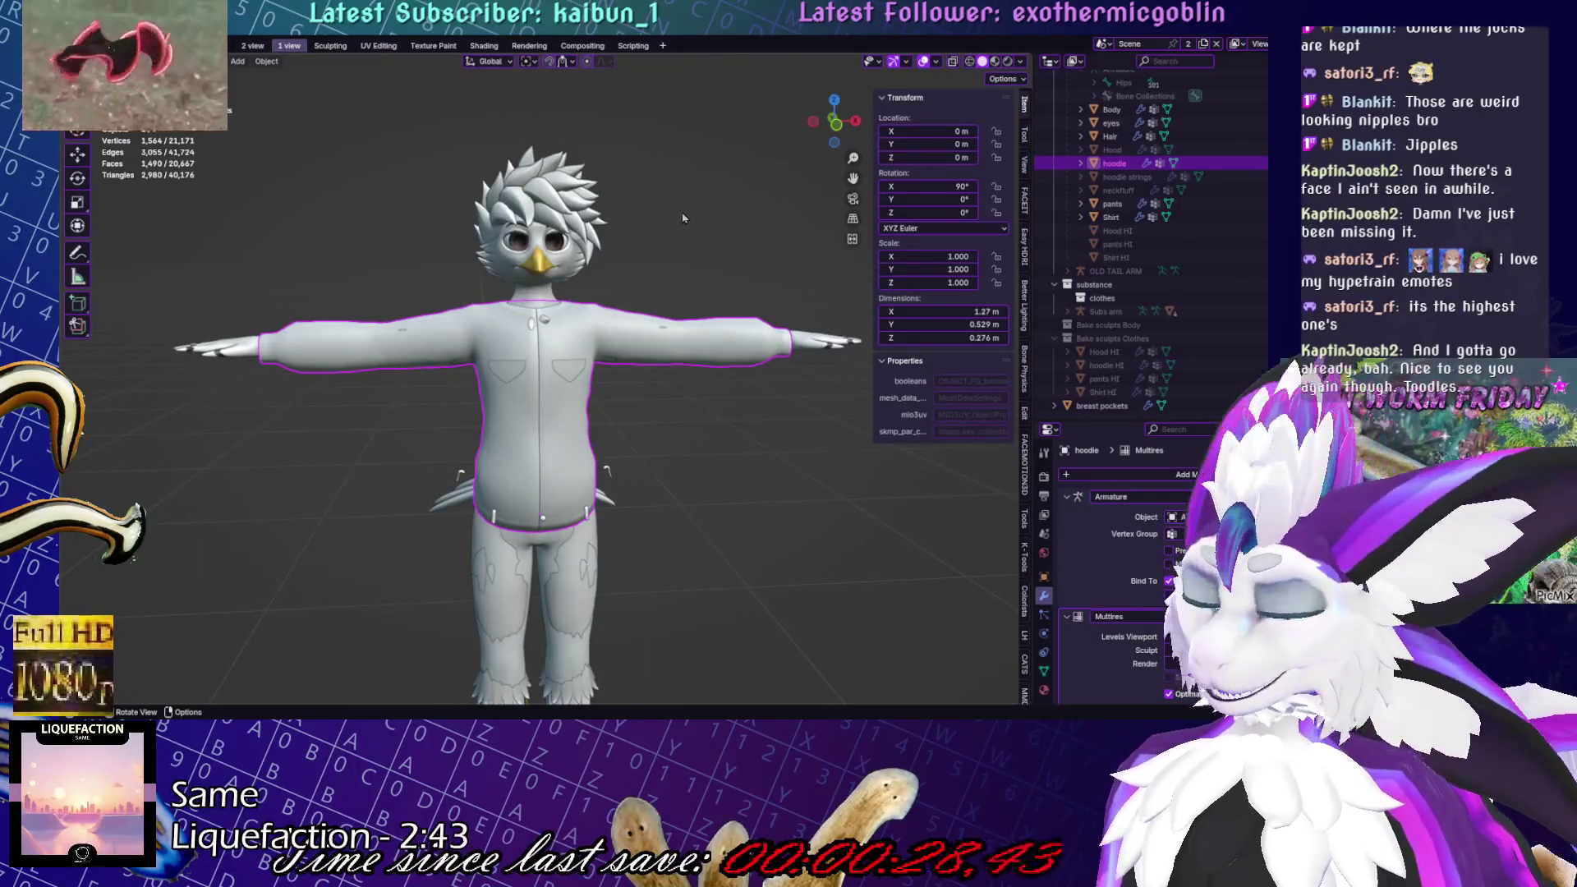
right_click(715, 294)
left_click(772, 547)
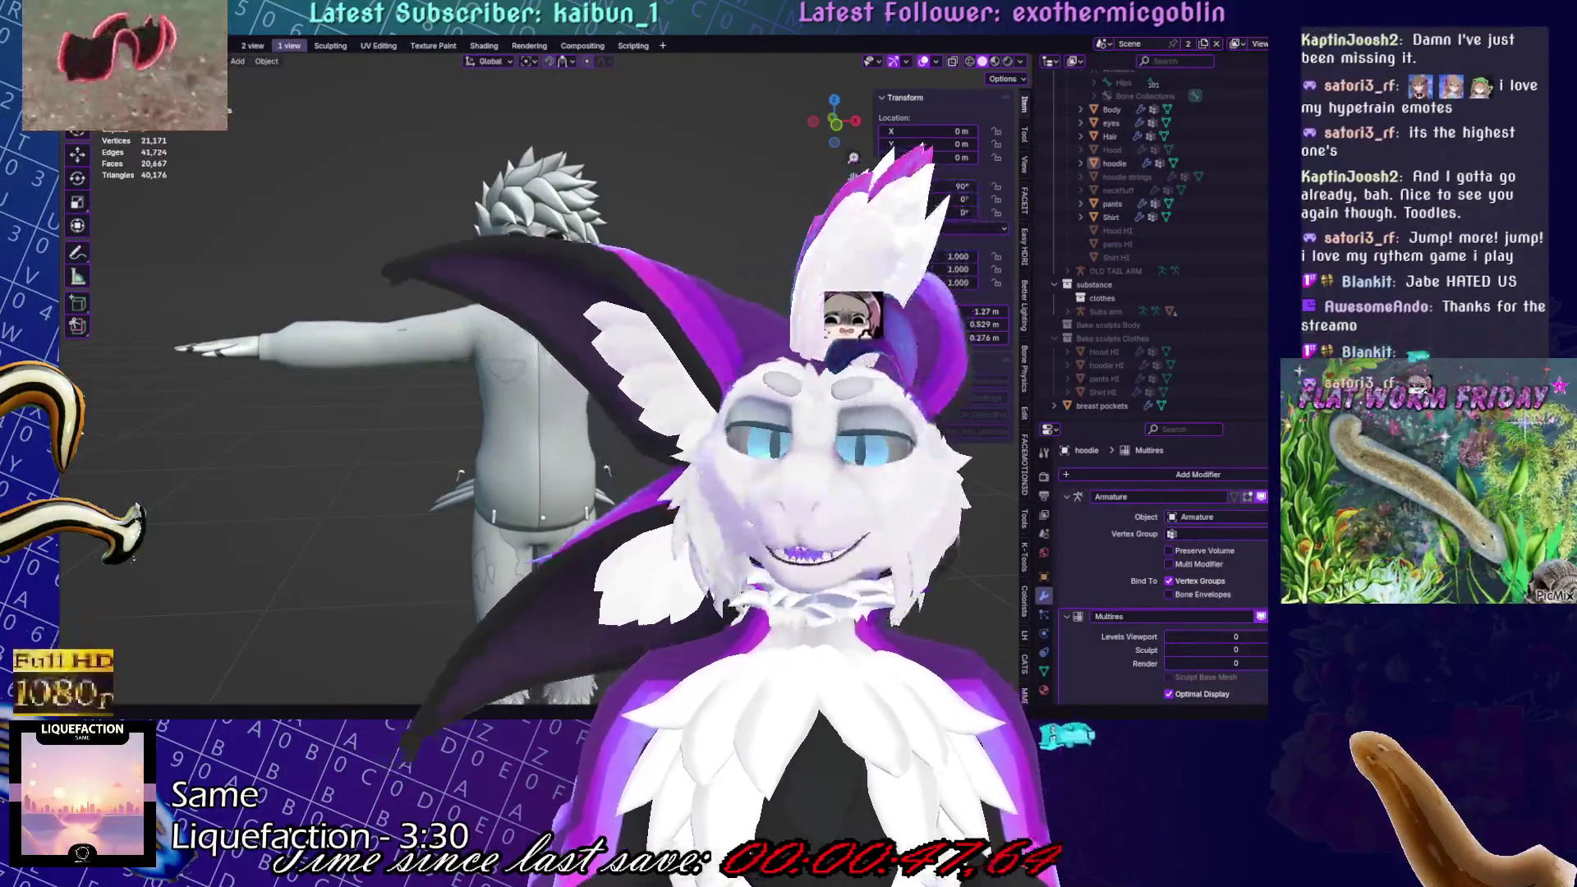
Save the .blend file with the finished pocket flaps three times using Ctrl+S
key("ctrl+s")
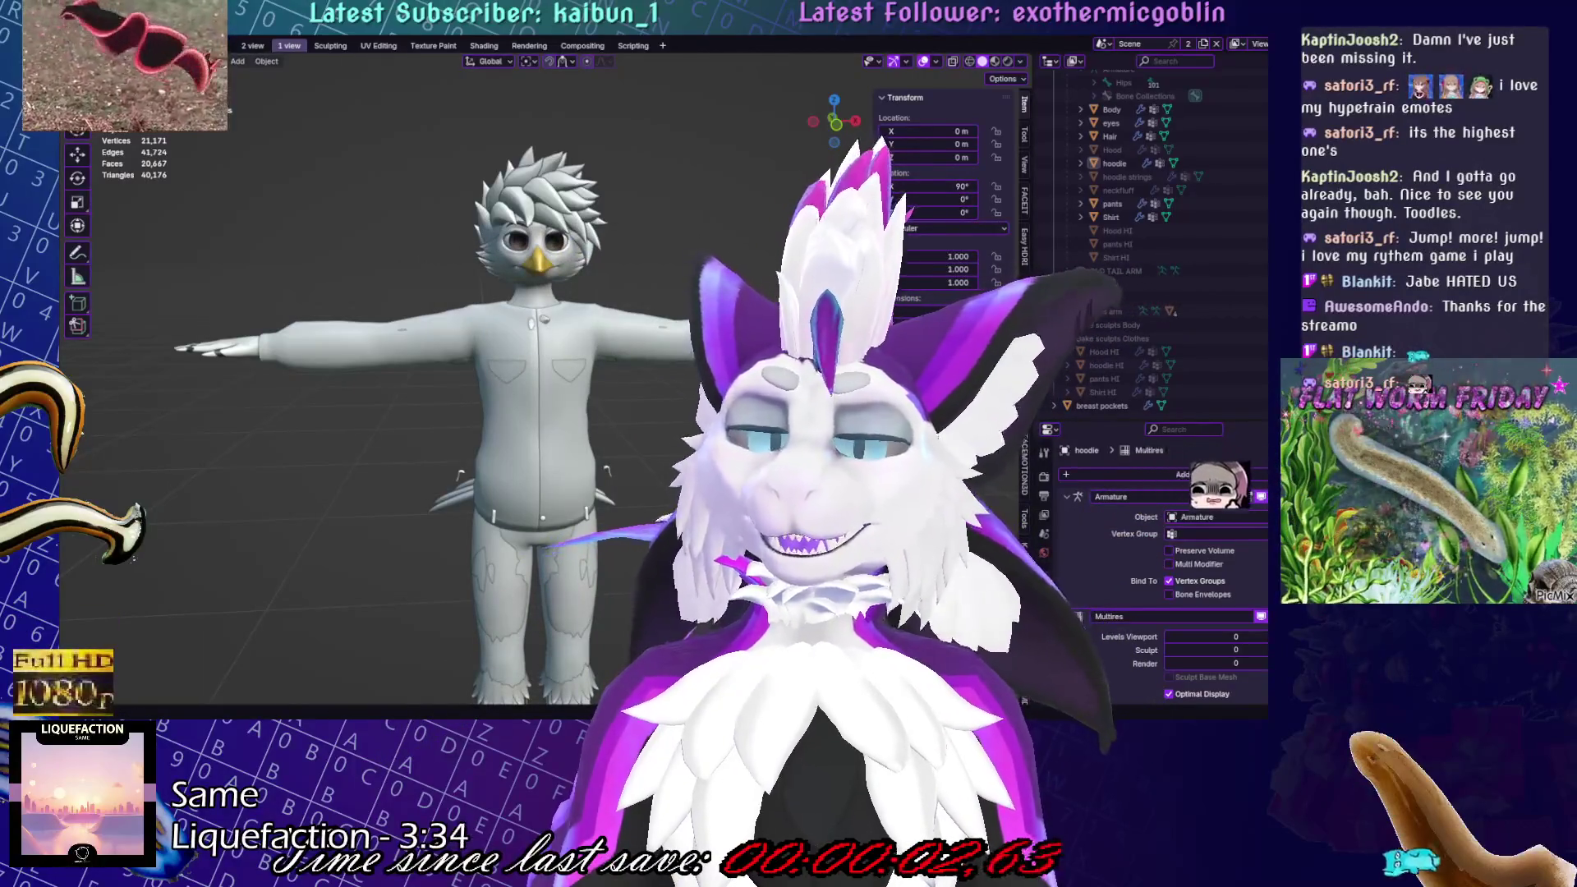
key("ctrl+s")
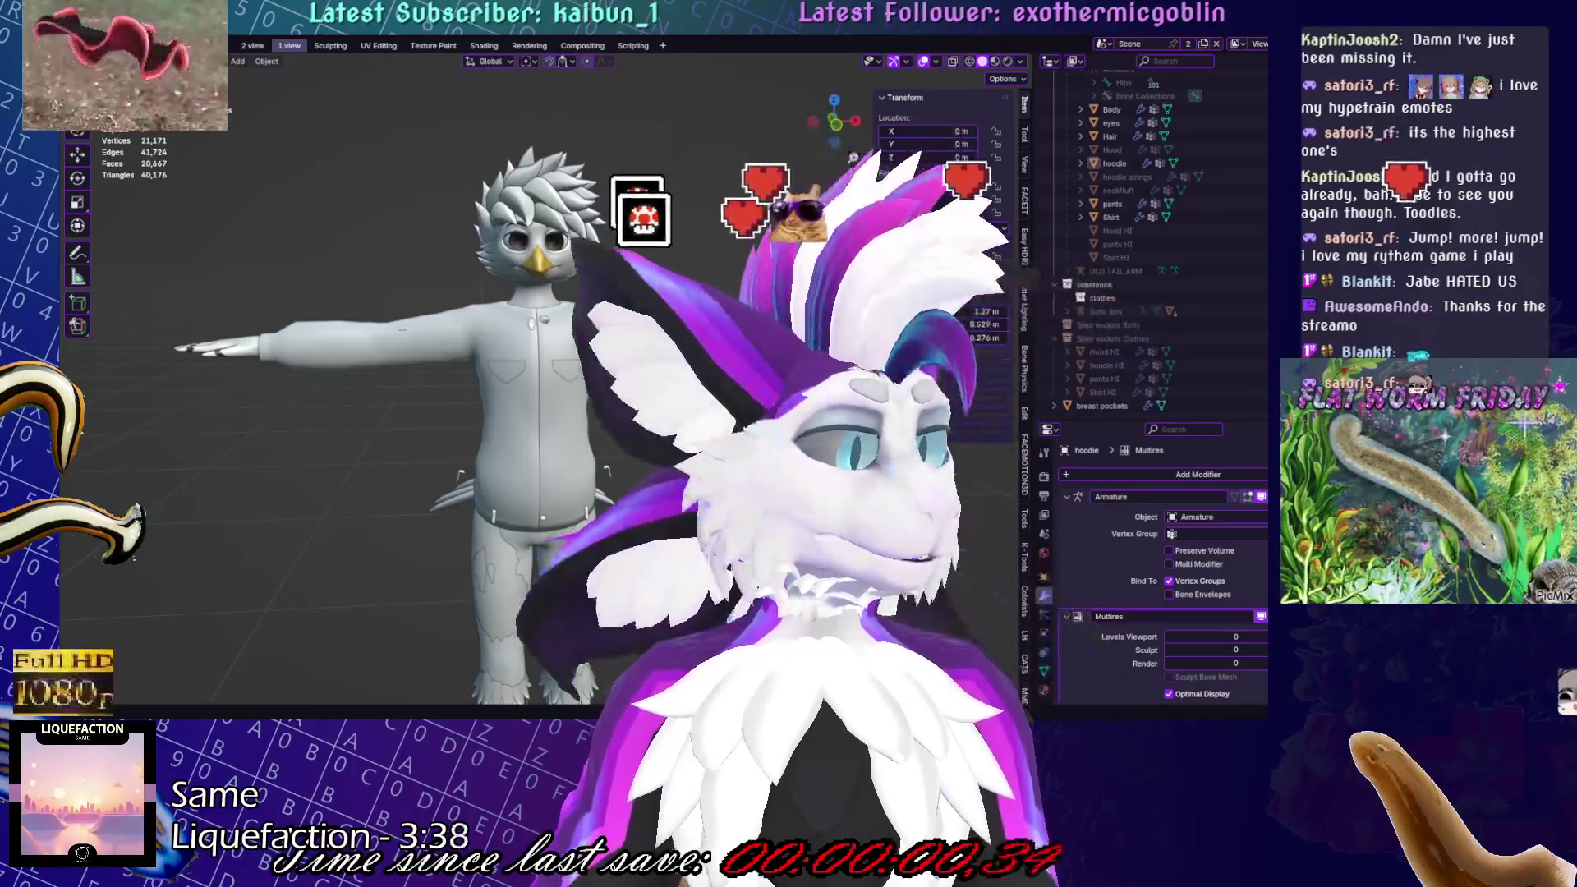
key("ctrl+s")
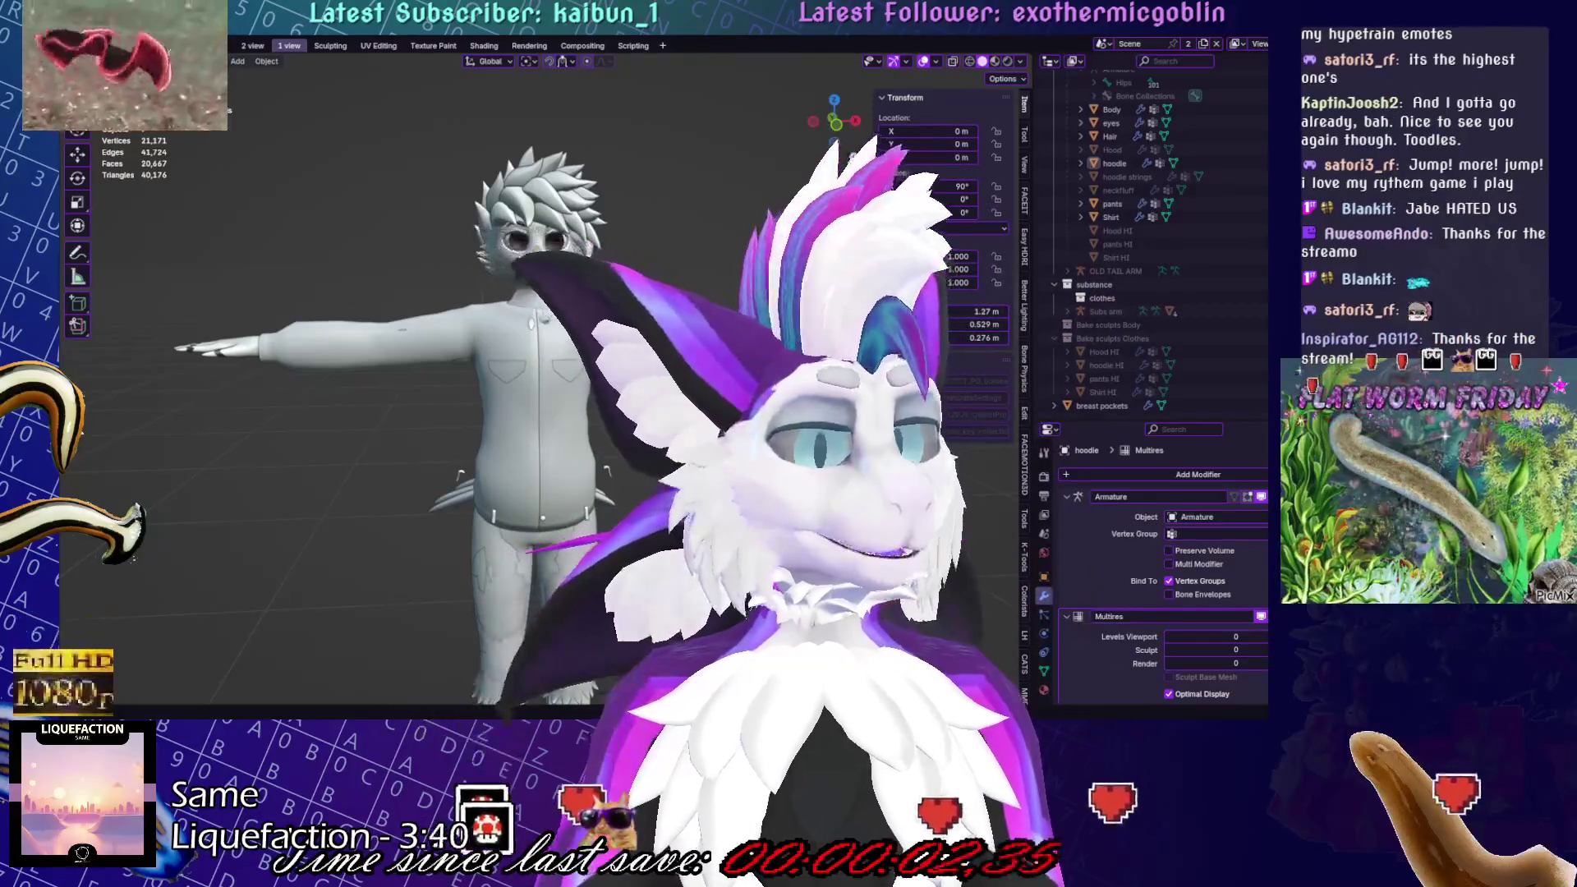